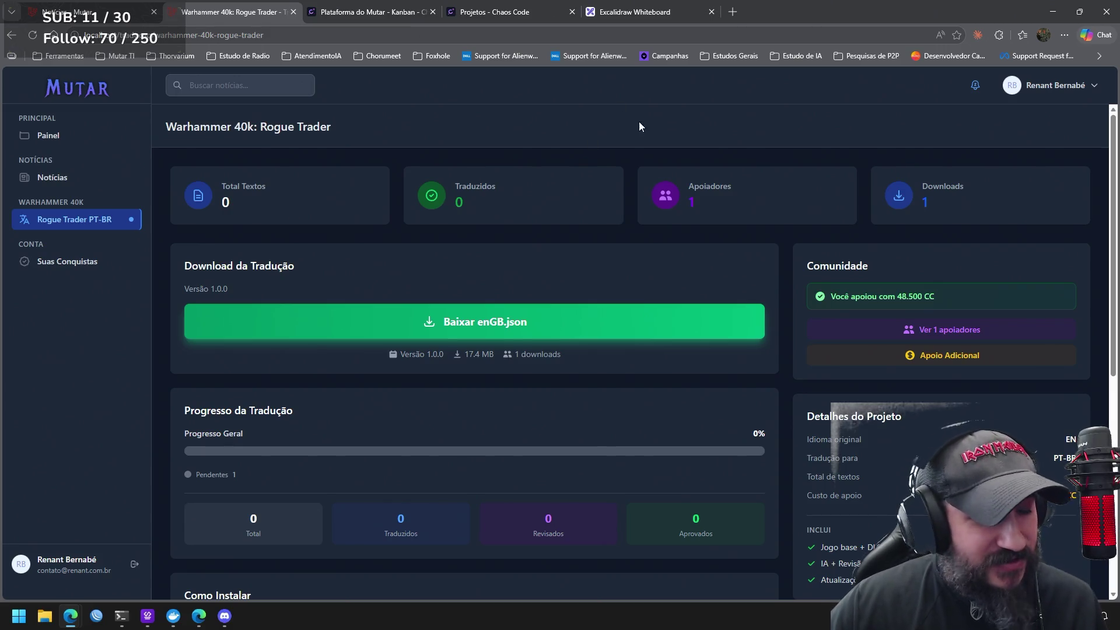
# Give 100 extra Chaos Coins to the Rogue Trader translation, then go to the dashboard
pyautogui.click(974, 355)
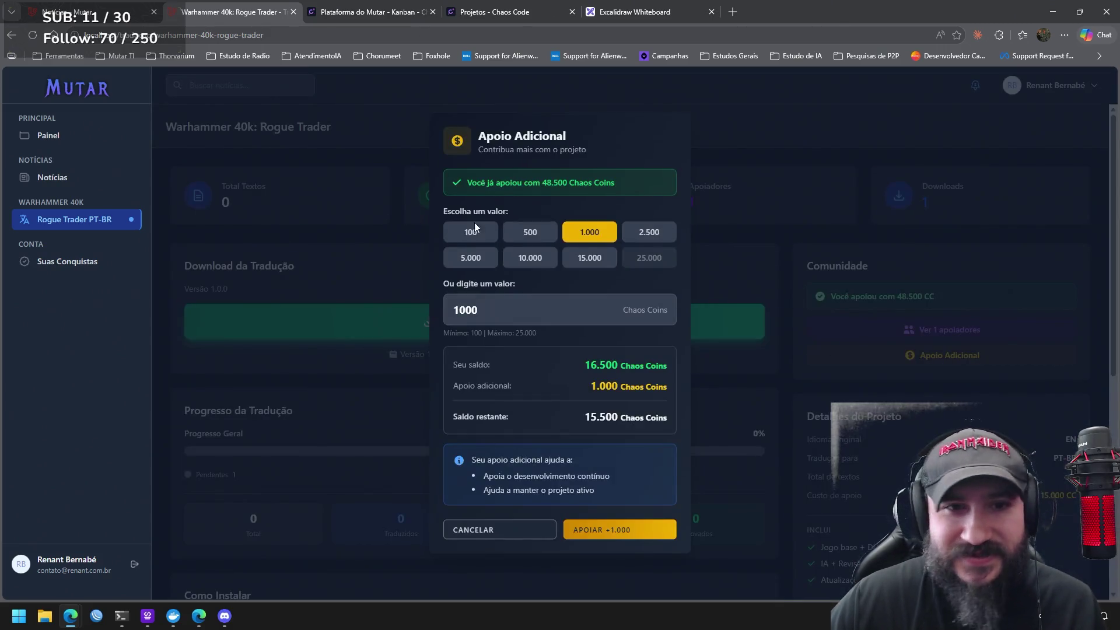
pyautogui.click(460, 231)
pyautogui.click(597, 535)
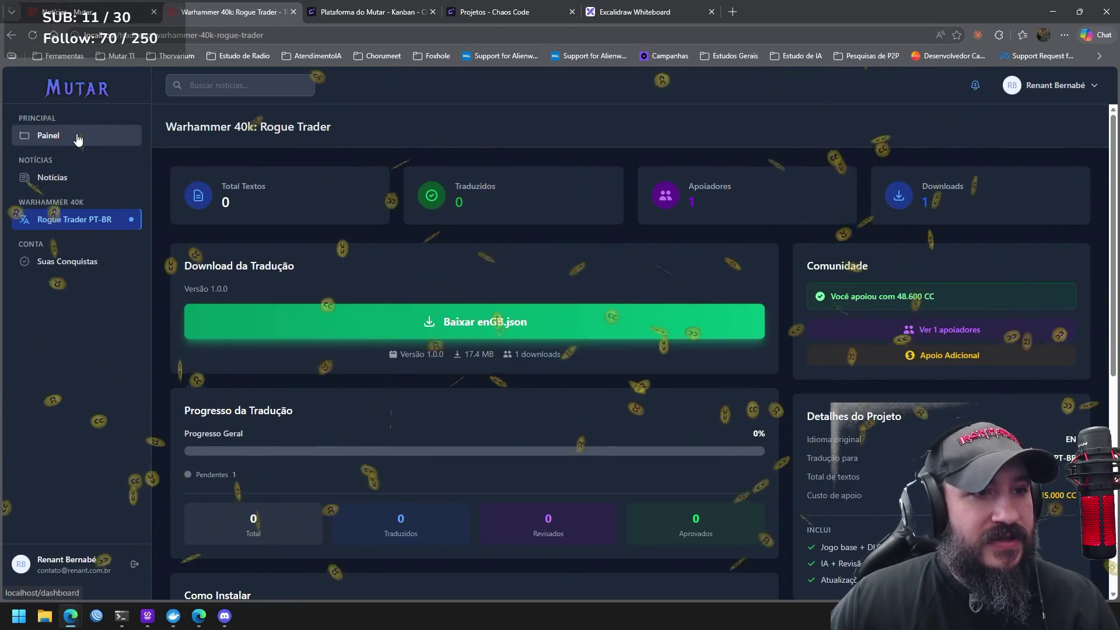
pyautogui.click(79, 138)
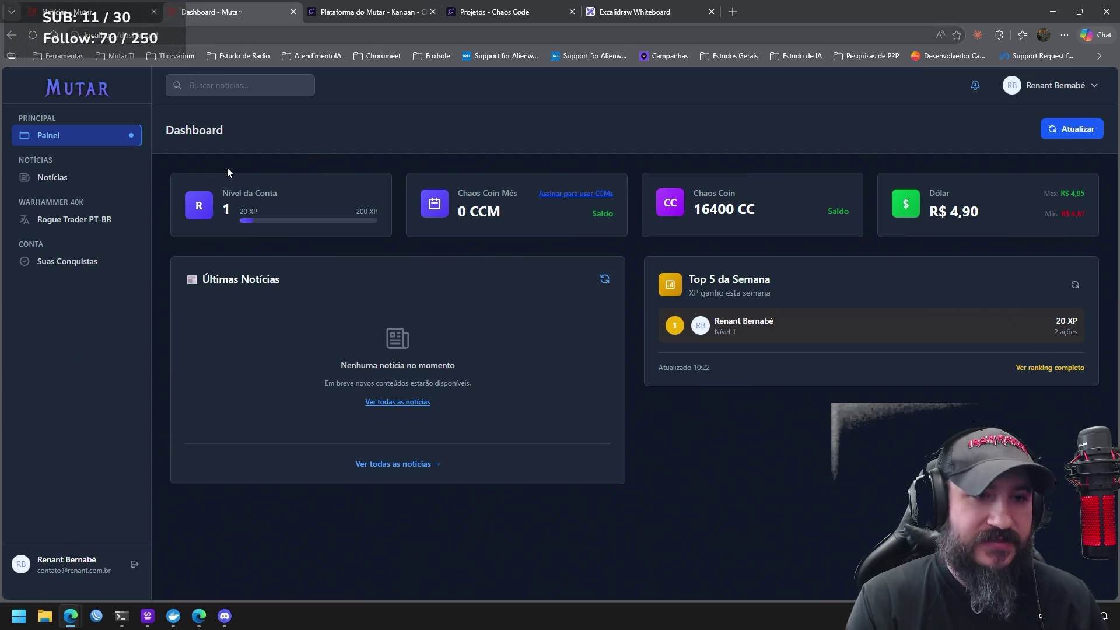
# Glance at the Plataforma do Mutar Kanban board, then return to the Mutar dashboard
pyautogui.click(387, 13)
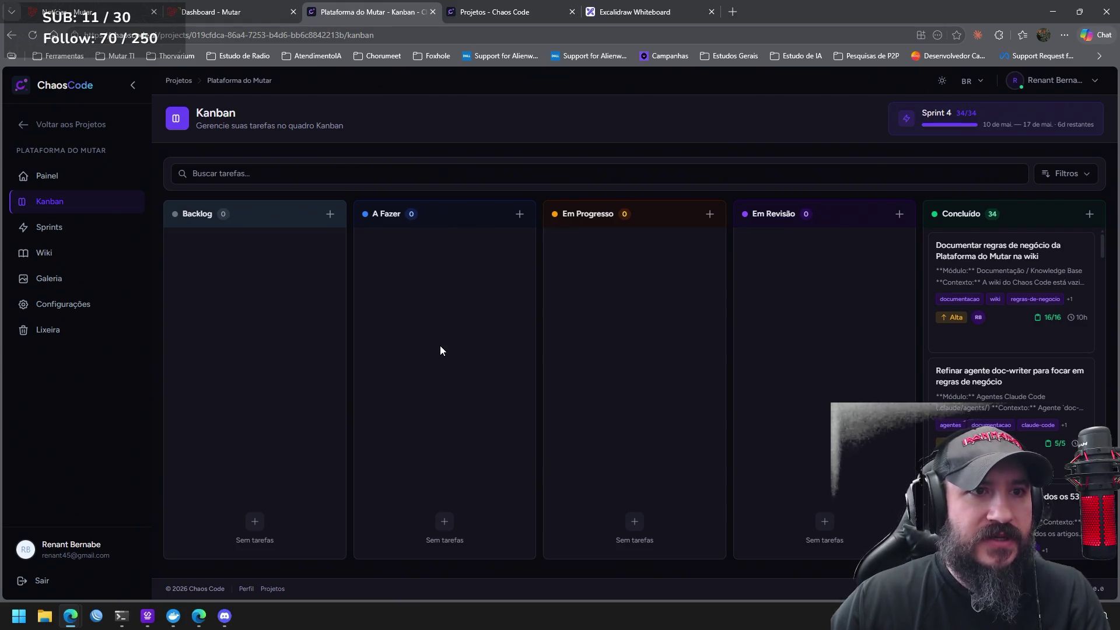
pyautogui.click(247, 14)
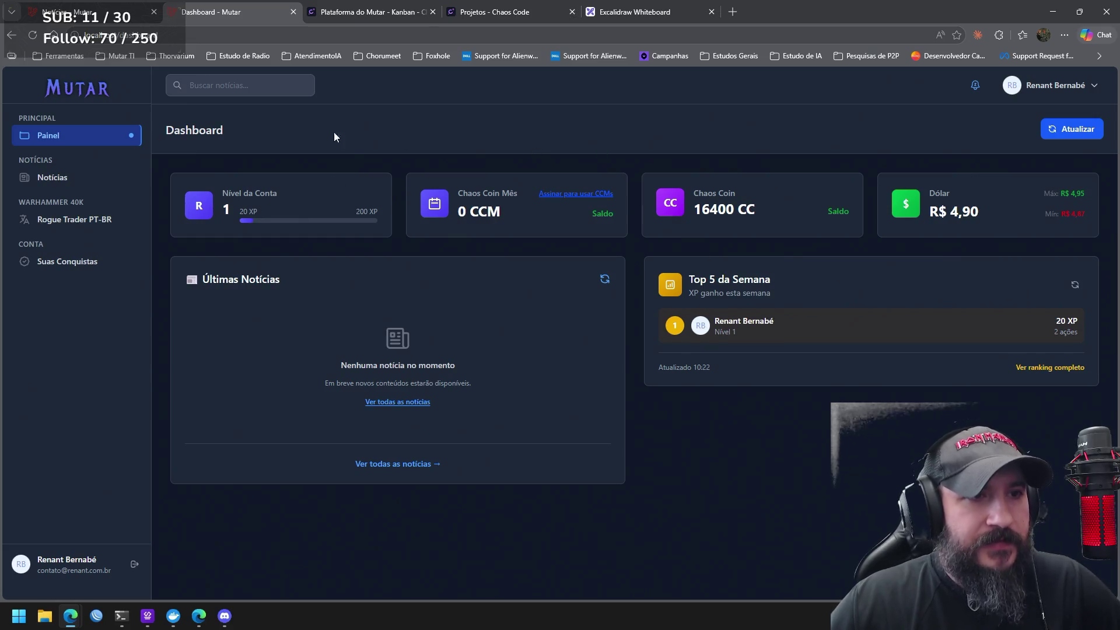
pyautogui.click(87, 90)
# Scroll to the 'O que você encontra aqui' tool cards and briefly select the DungeonGPT card text
pyautogui.scroll(-3, 807, 267)
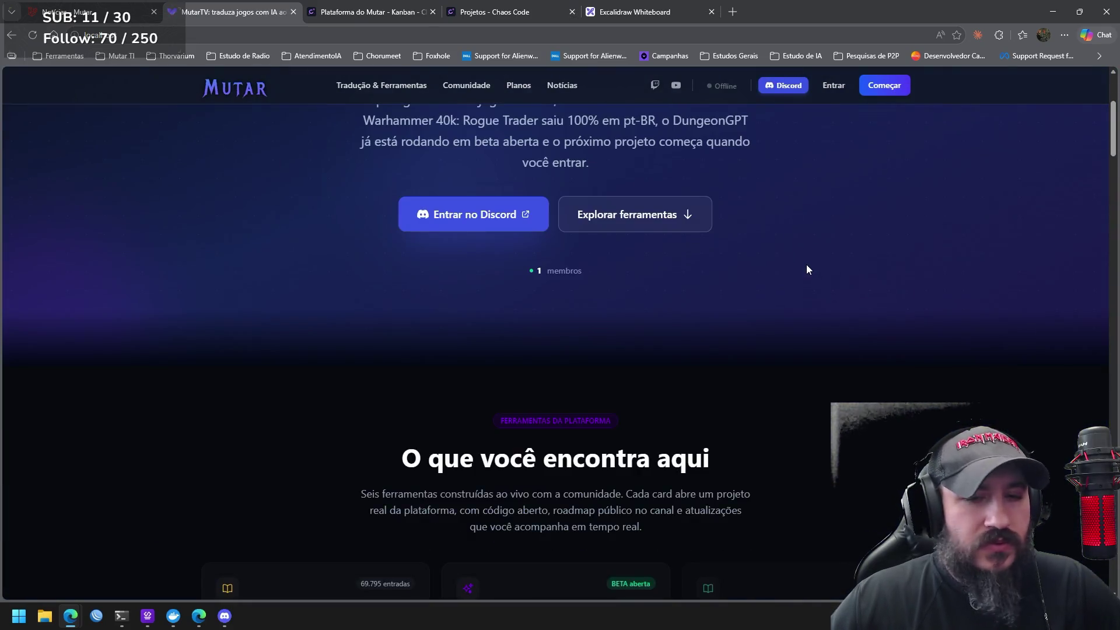
pyautogui.scroll(-2, 807, 265)
pyautogui.scroll(1, 807, 265)
pyautogui.scroll(-3, 799, 269)
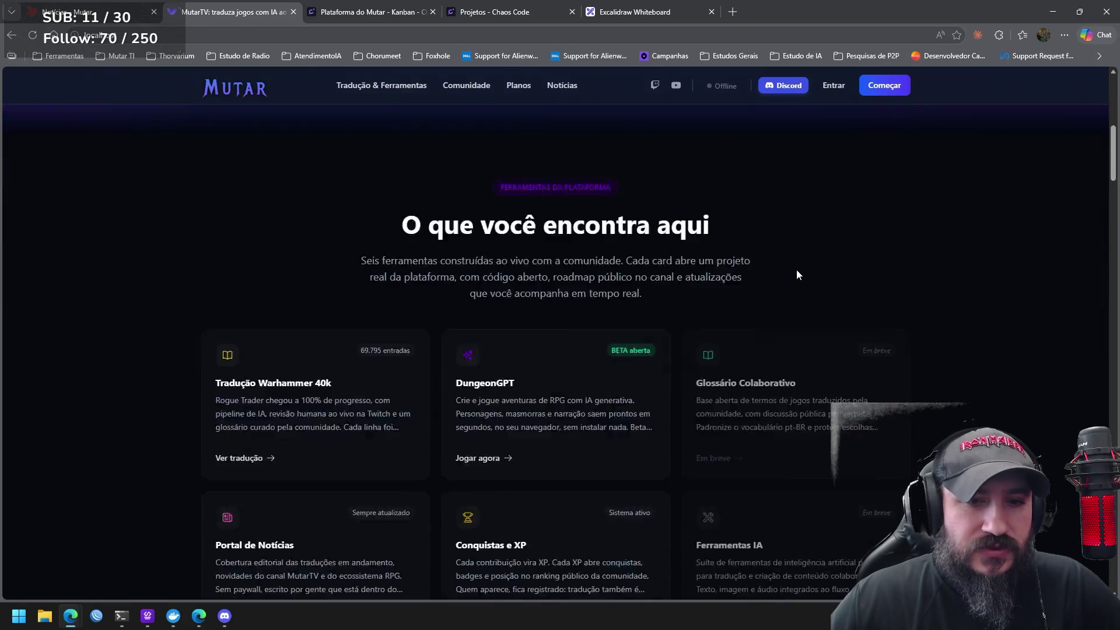
pyautogui.scroll(-5, 798, 274)
pyautogui.scroll(3, 798, 274)
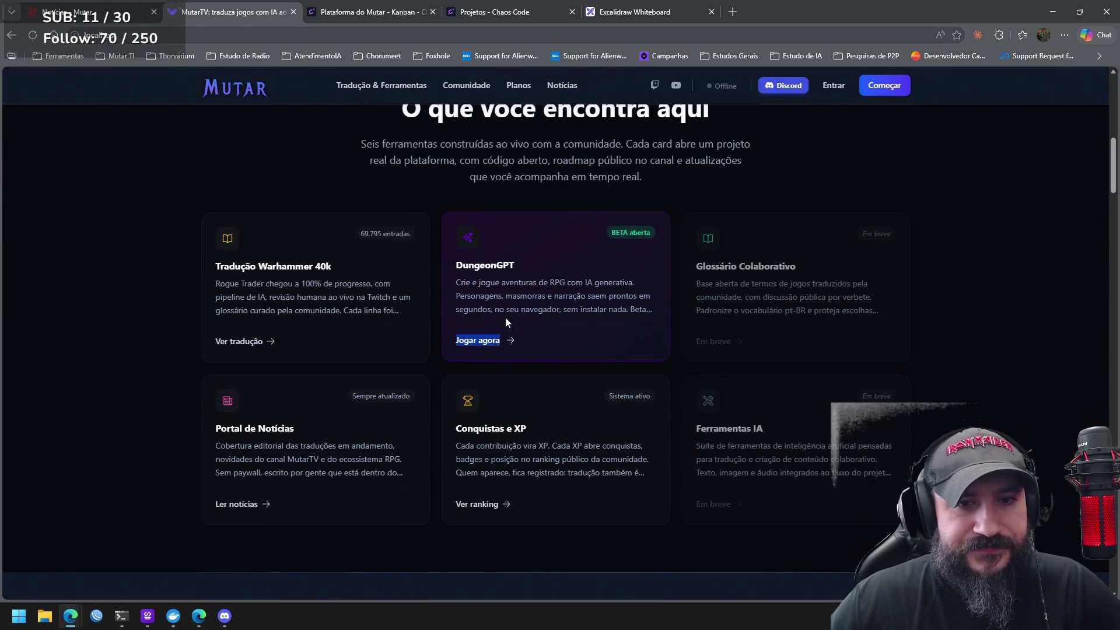
pyautogui.moveTo(505, 322); pyautogui.dragTo(455, 260)
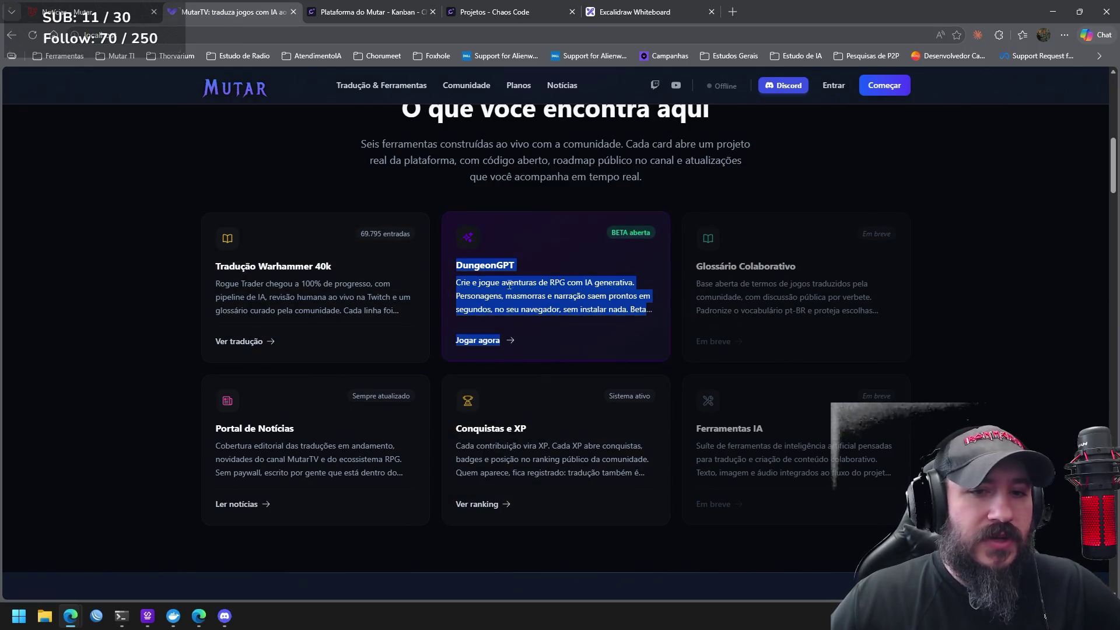
pyautogui.click(1012, 222)
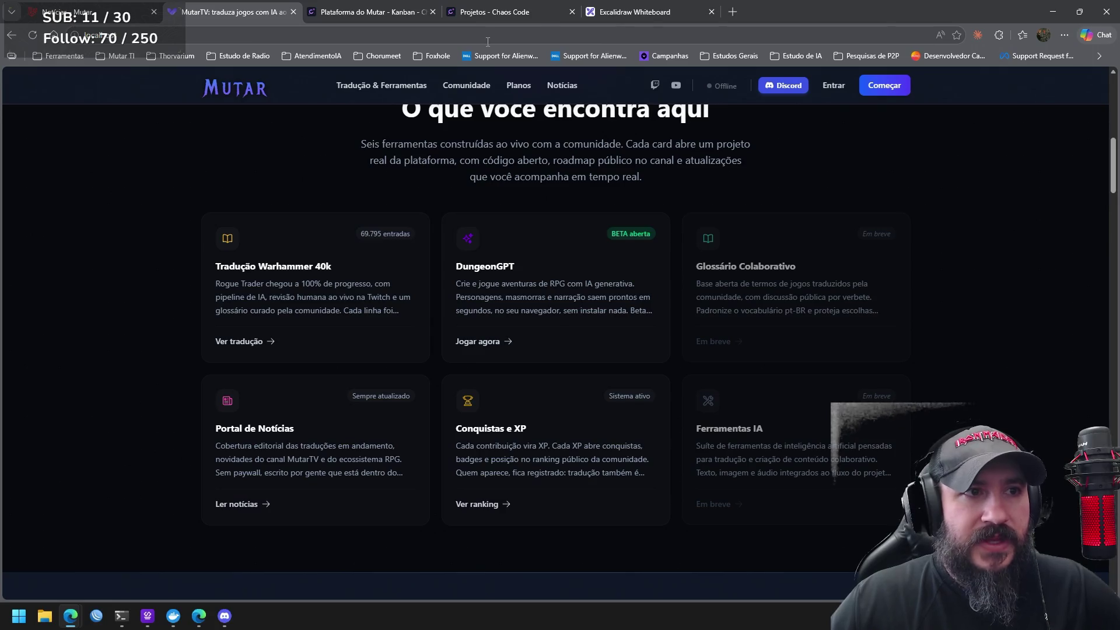
pyautogui.click(732, 12)
# Go to YouTube and search for 'mutar'
pyautogui.click(477, 205)
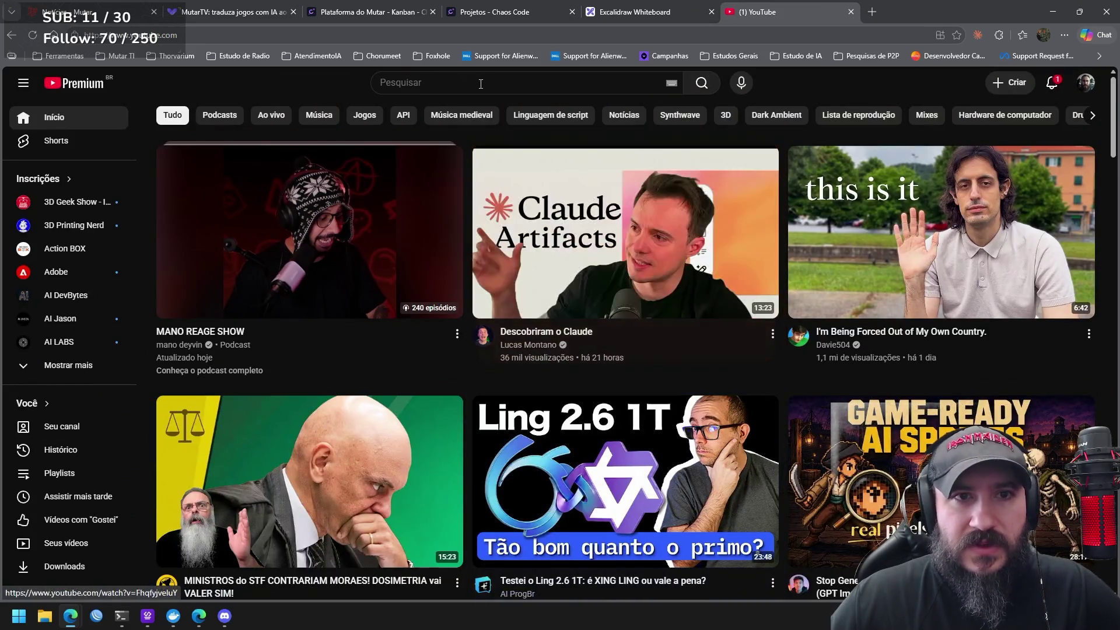
pyautogui.click(480, 82)
pyautogui.write('mutar')
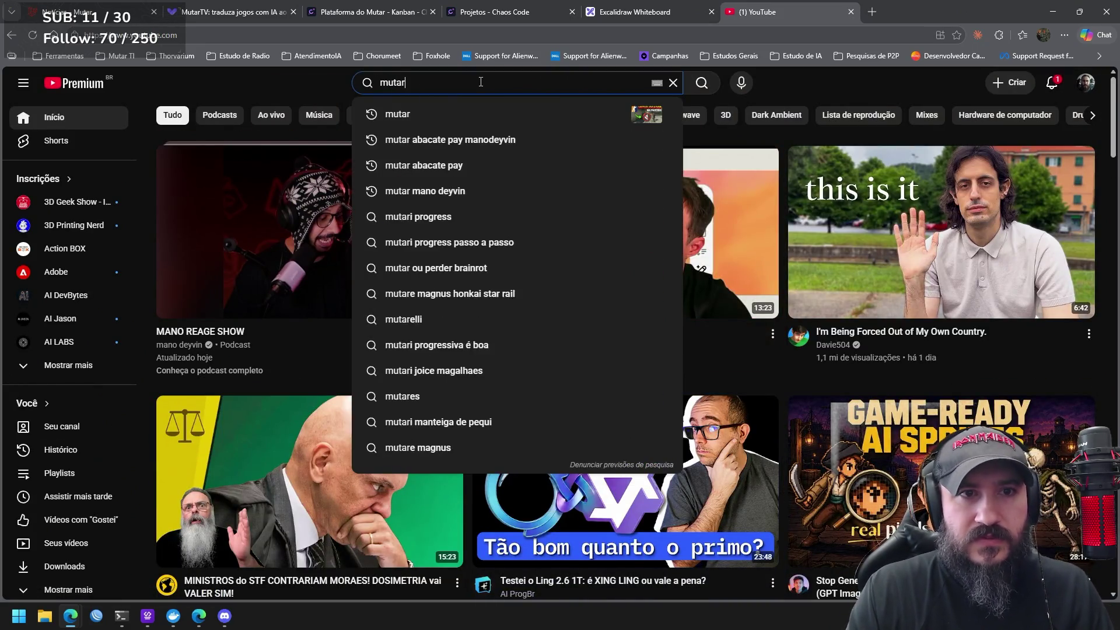
pyautogui.press('Return')
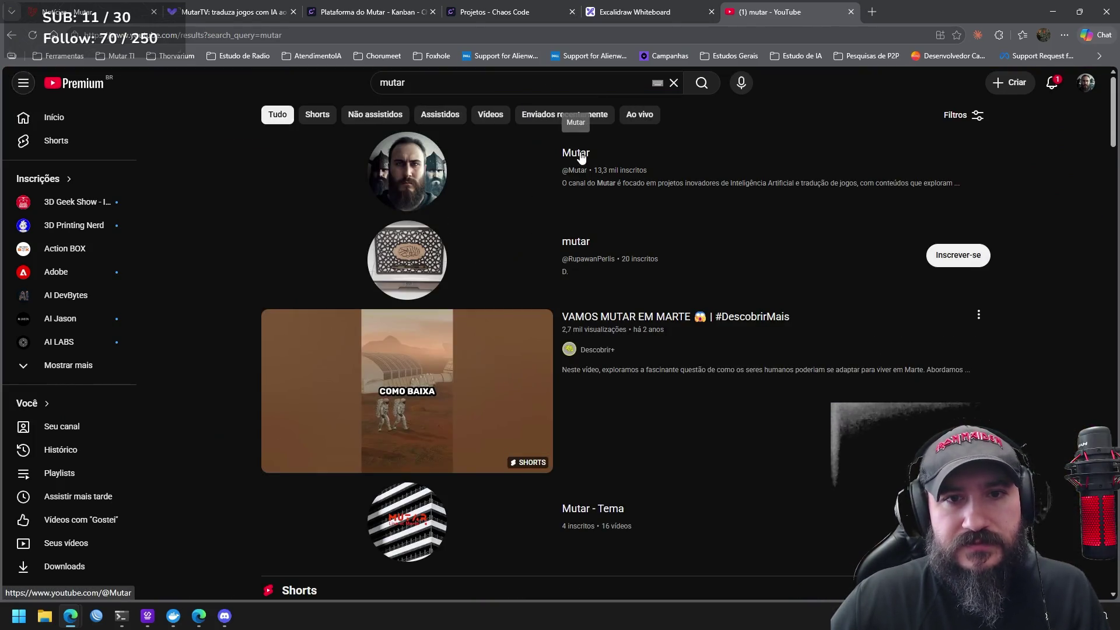
# Open the Mutar channel's video list and play the 9:44 DungeonGPT video
pyautogui.click(580, 157)
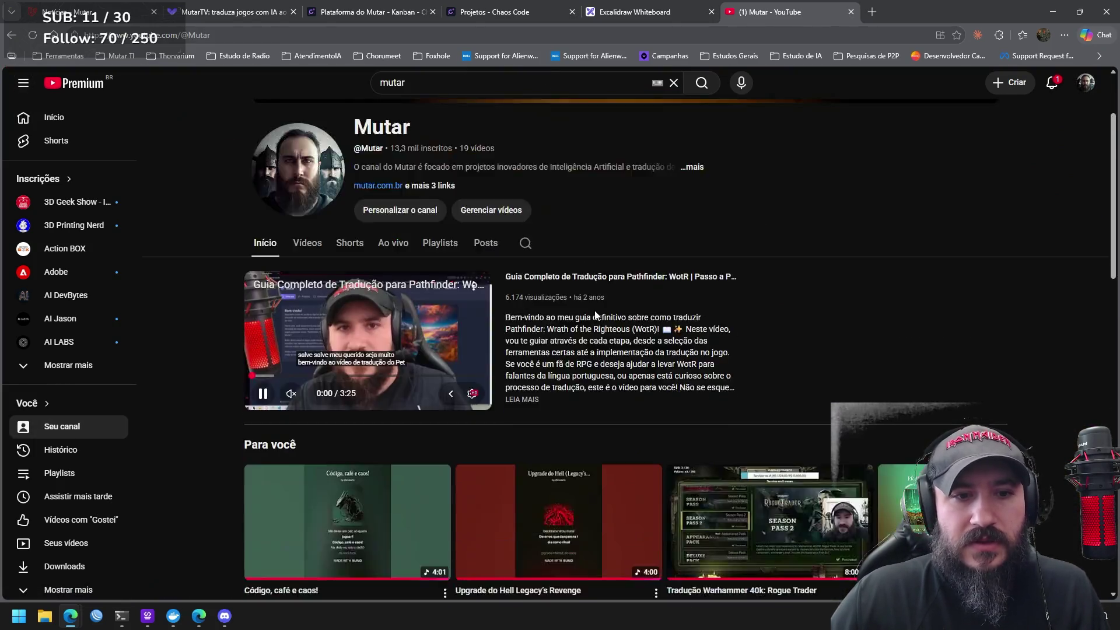
pyautogui.scroll(-4, 593, 309)
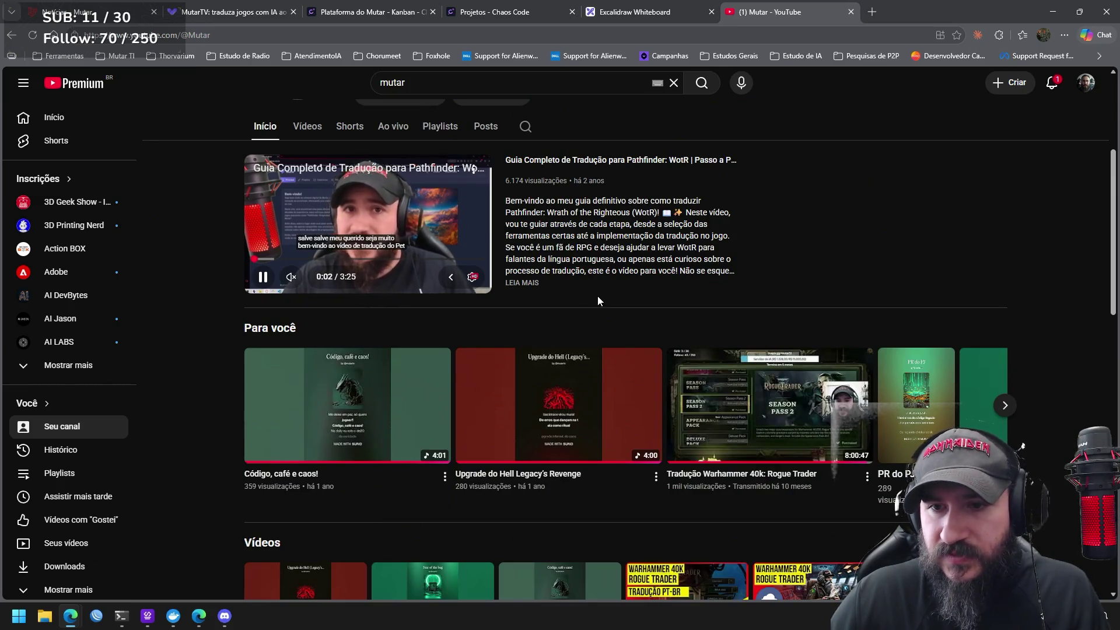
pyautogui.scroll(3, 597, 296)
pyautogui.click(318, 301)
pyautogui.scroll(-1, 625, 316)
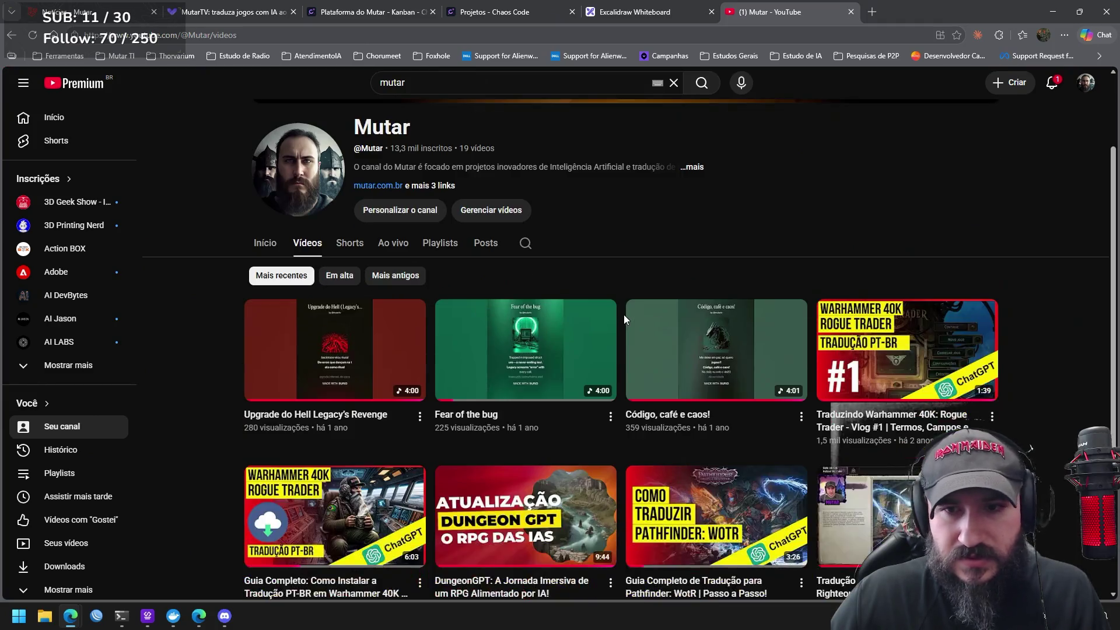
pyautogui.scroll(-3, 624, 316)
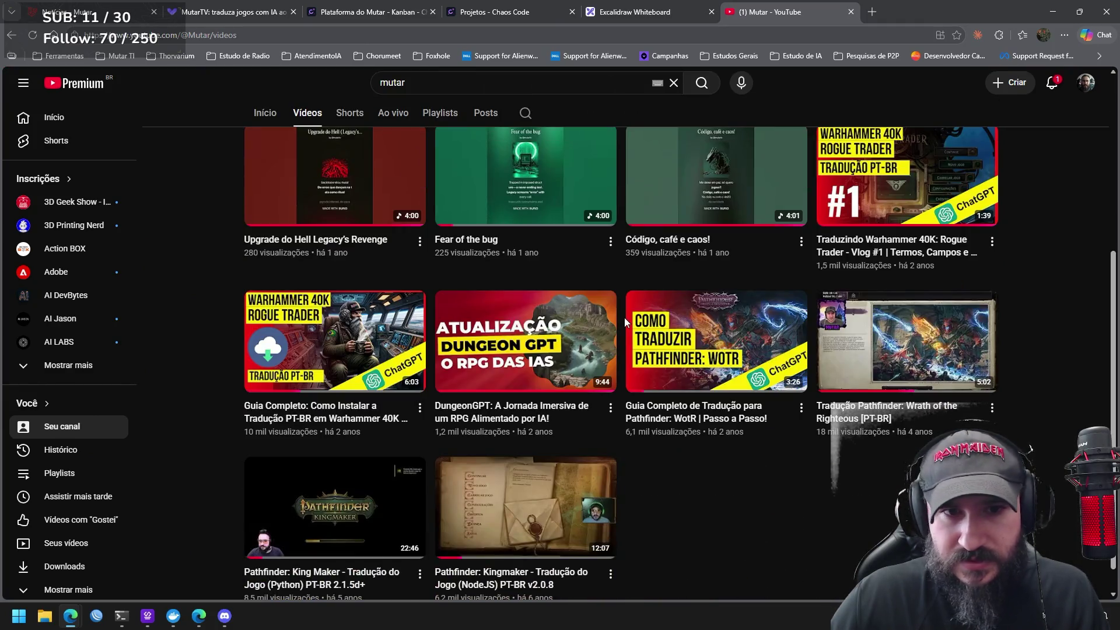
pyautogui.click(511, 412)
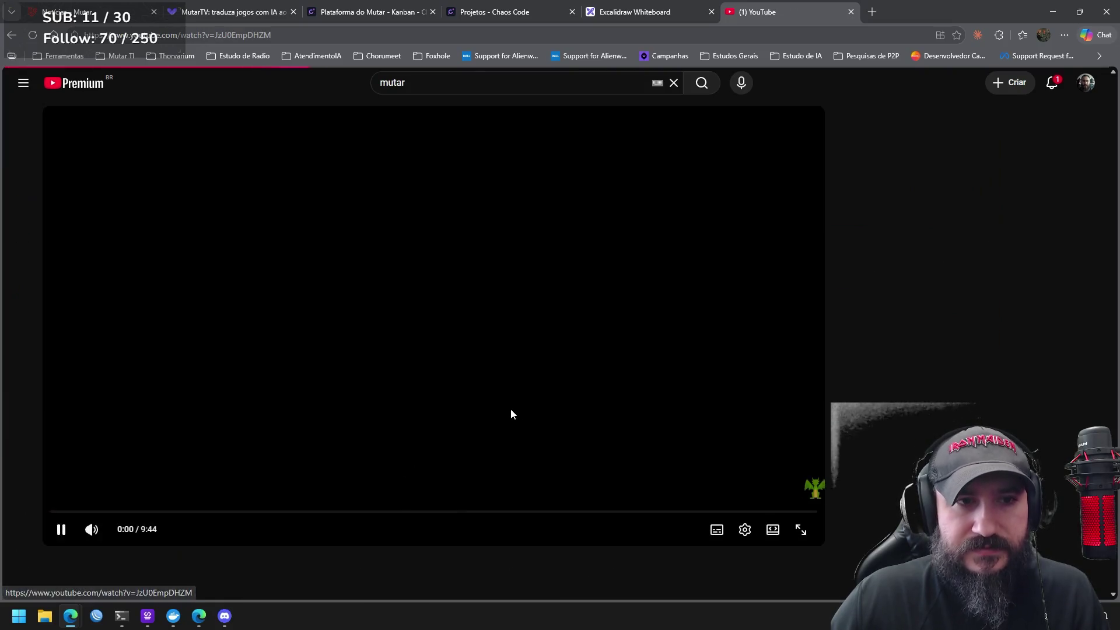
# Pause the DungeonGPT video, scroll to its description, and return to the Kanban board tab
pyautogui.click(435, 352)
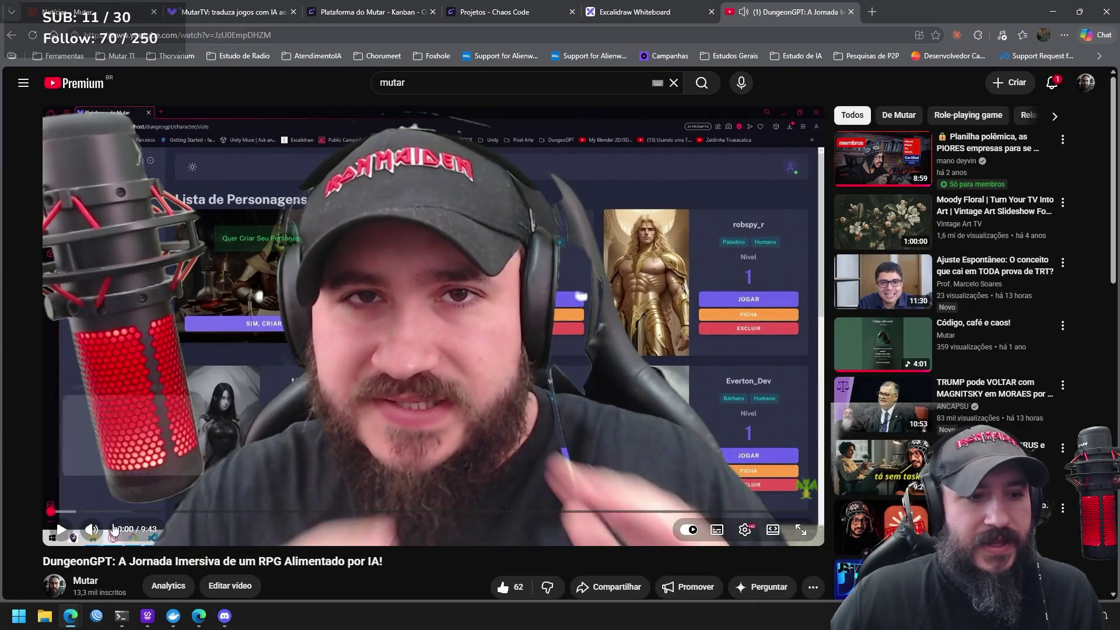
pyautogui.scroll(-1, 426, 551)
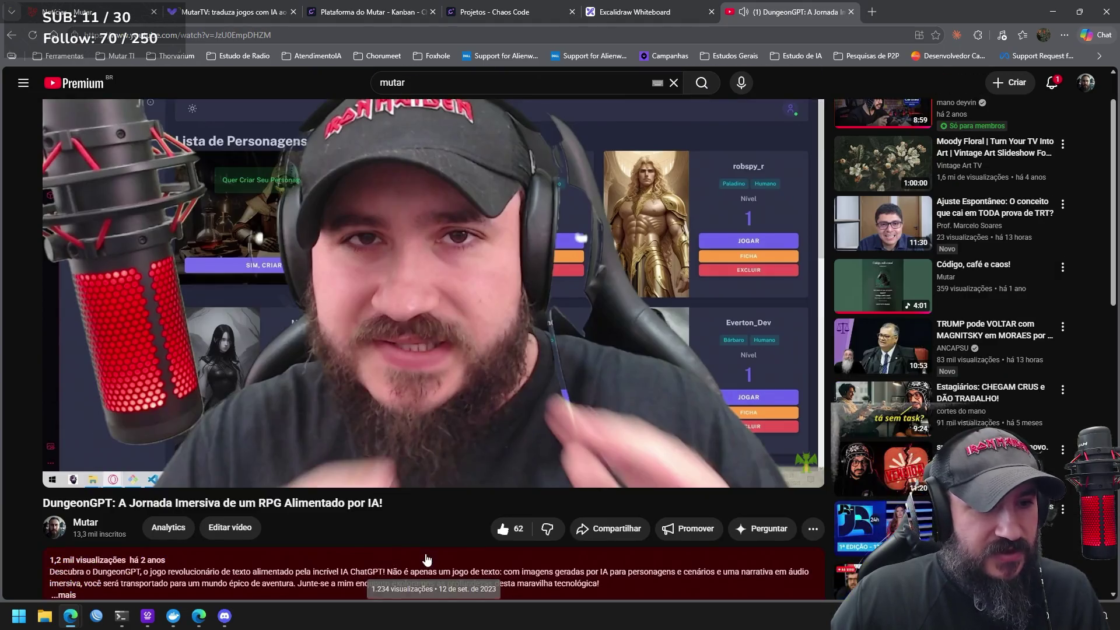
pyautogui.scroll(-1, 427, 558)
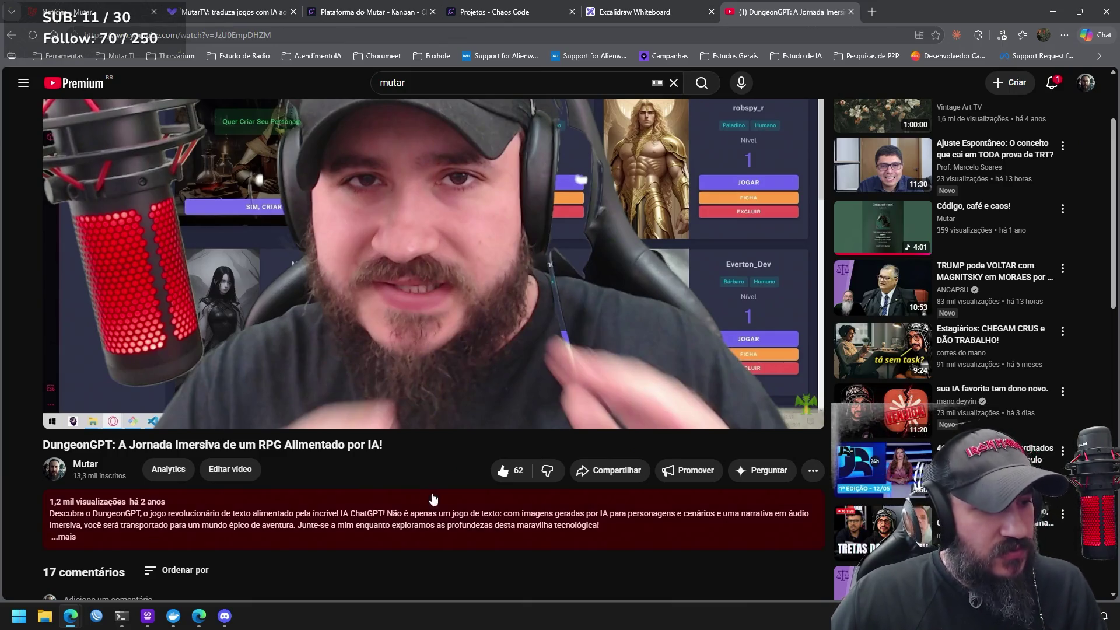
pyautogui.click(374, 20)
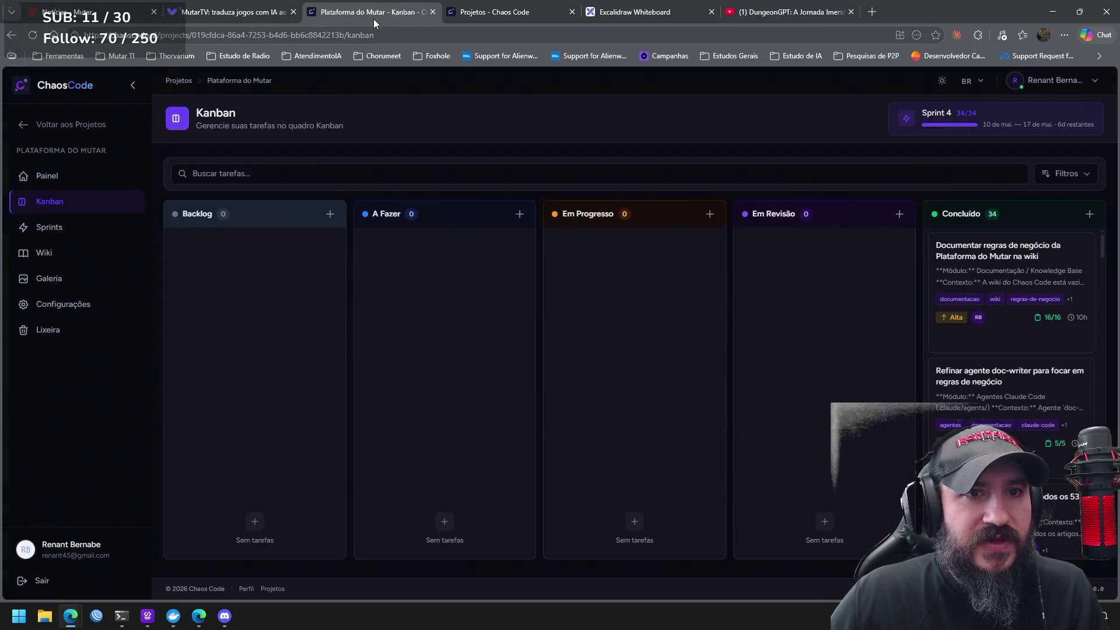
pyautogui.click(67, 127)
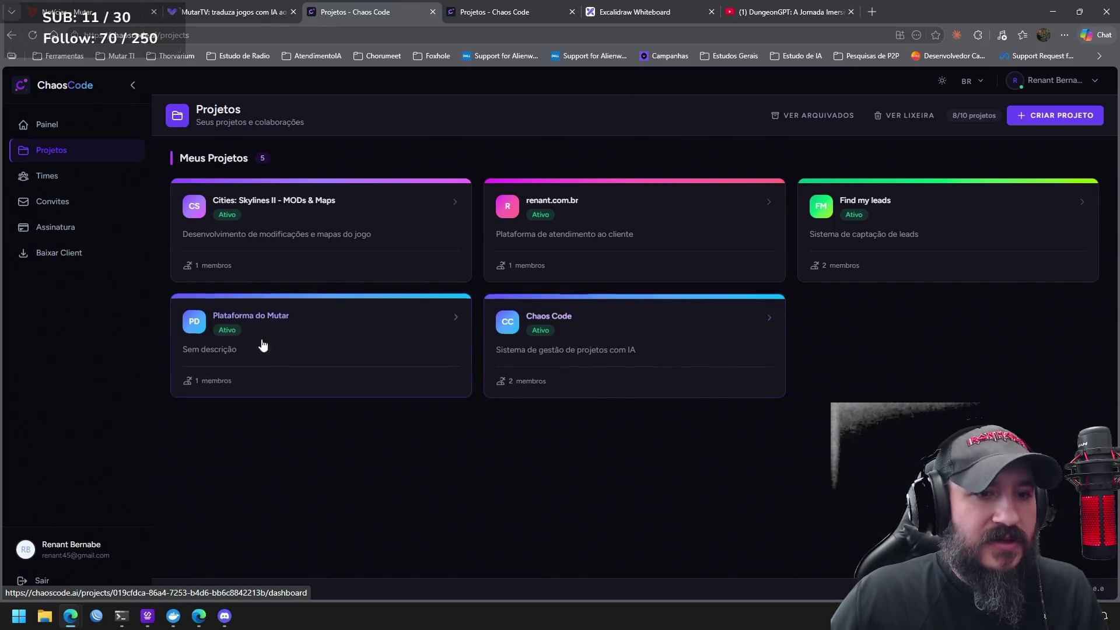
pyautogui.click(257, 318)
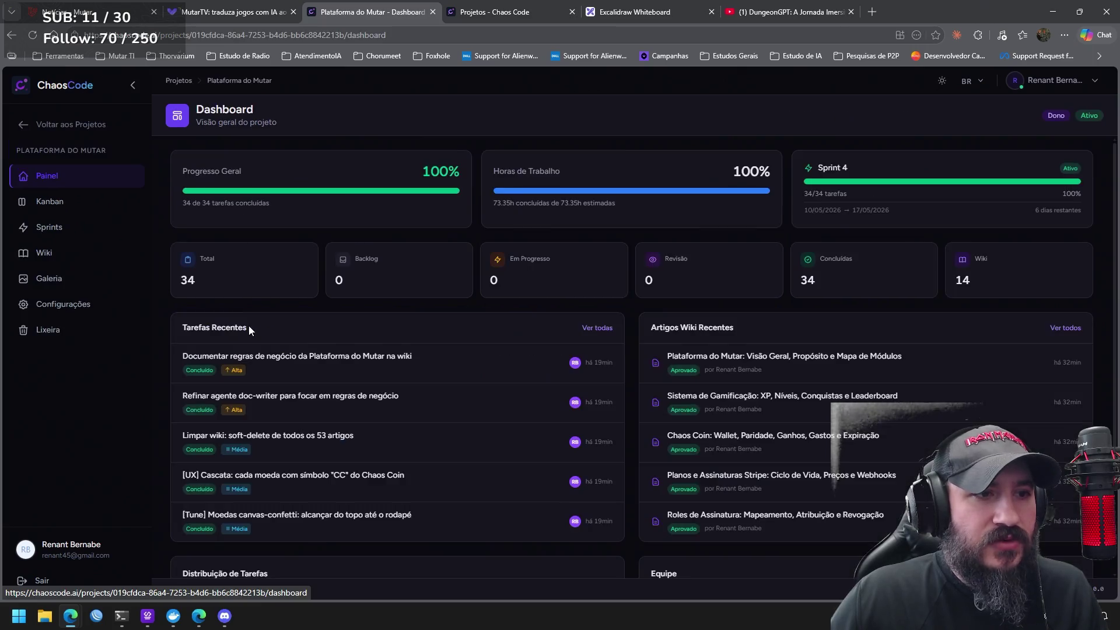
pyautogui.click(86, 208)
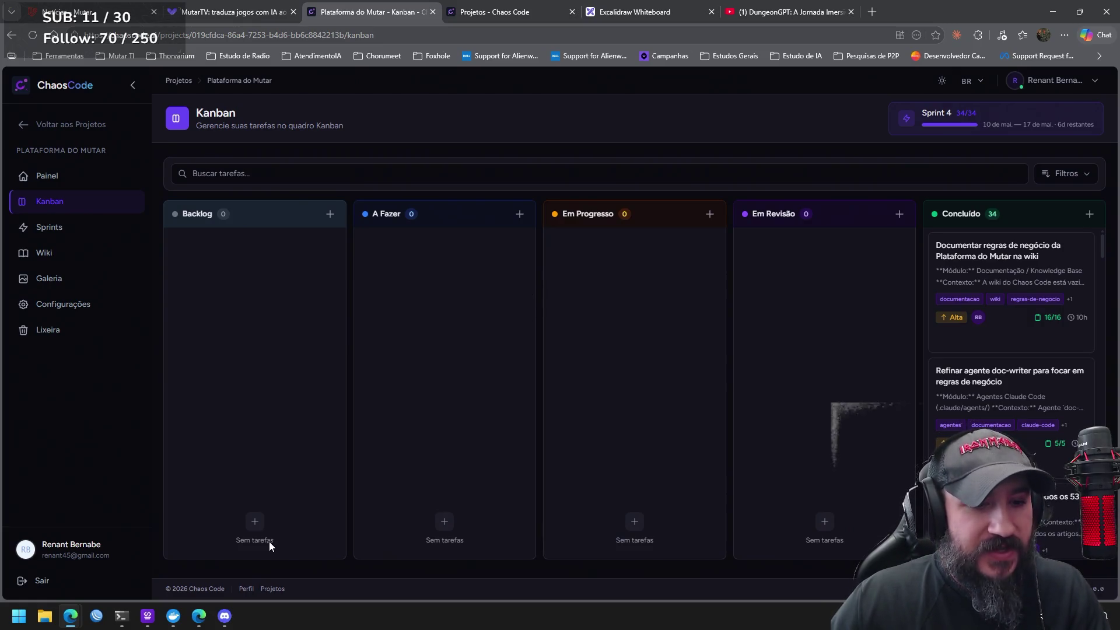
pyautogui.click(149, 616)
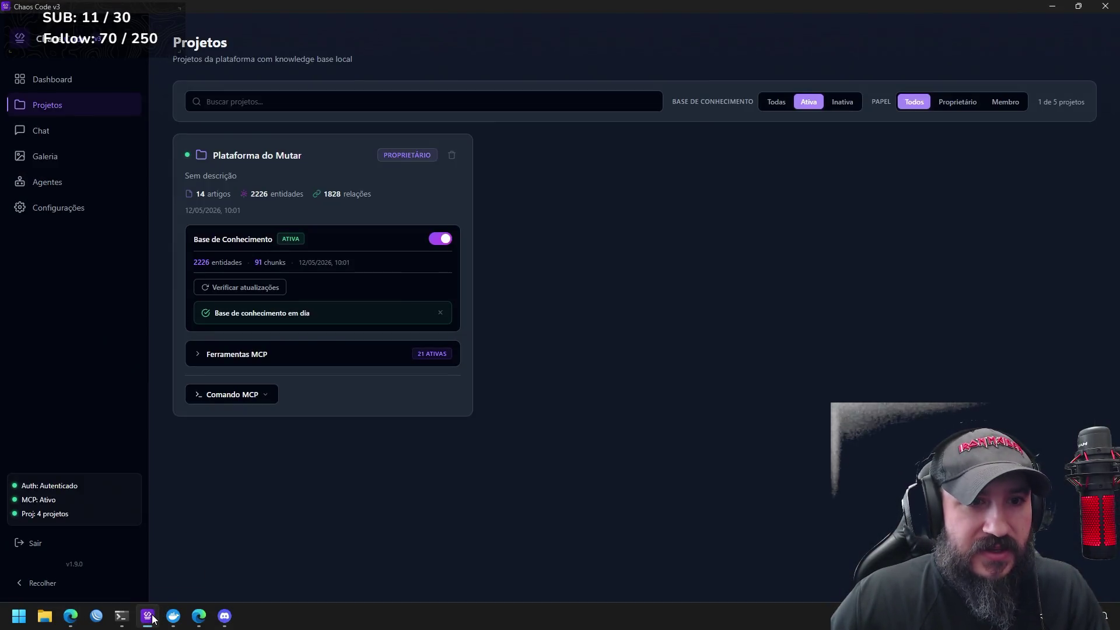
# Check the knowledge base for updates, dismiss the up-to-date notice, and toggle the filter between Todas and Ativa
pyautogui.click(267, 289)
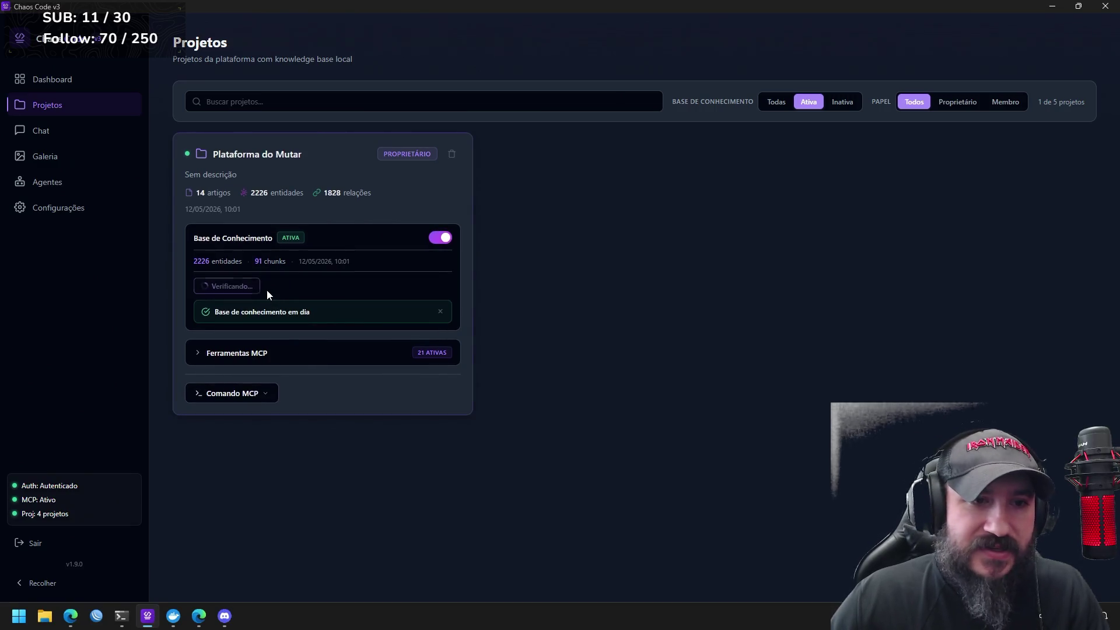
pyautogui.click(440, 314)
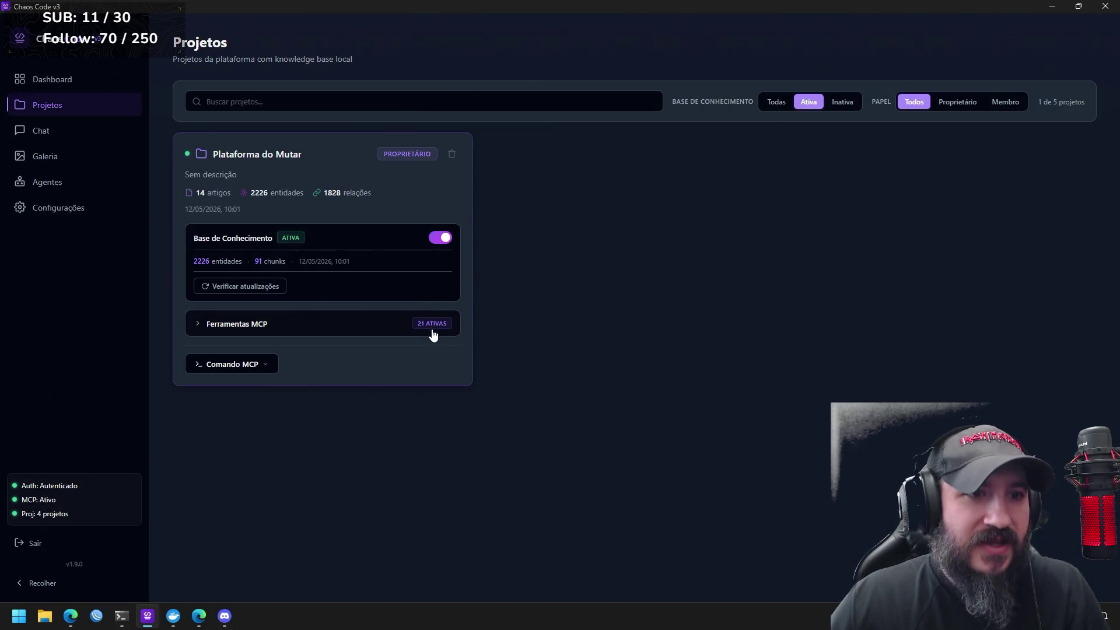
pyautogui.click(775, 108)
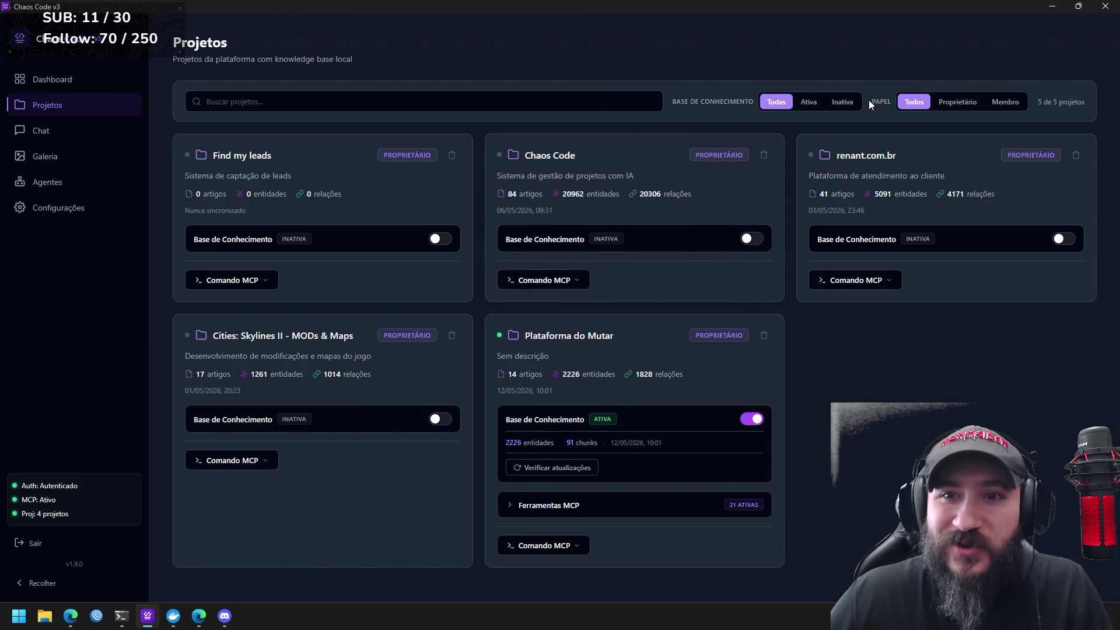
pyautogui.click(817, 105)
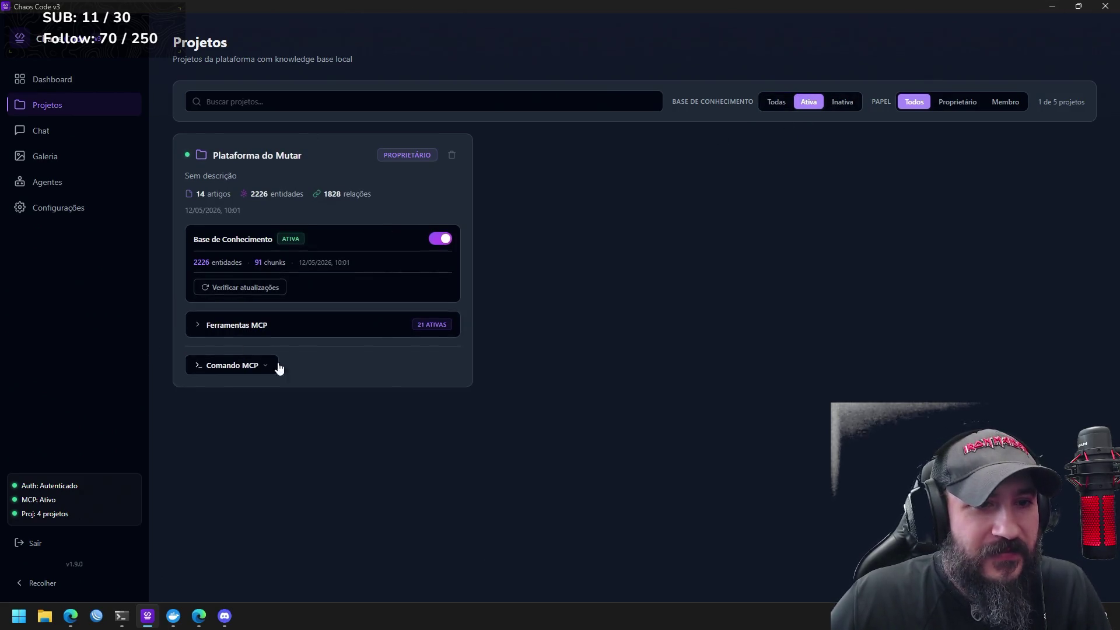
pyautogui.click(1053, 7)
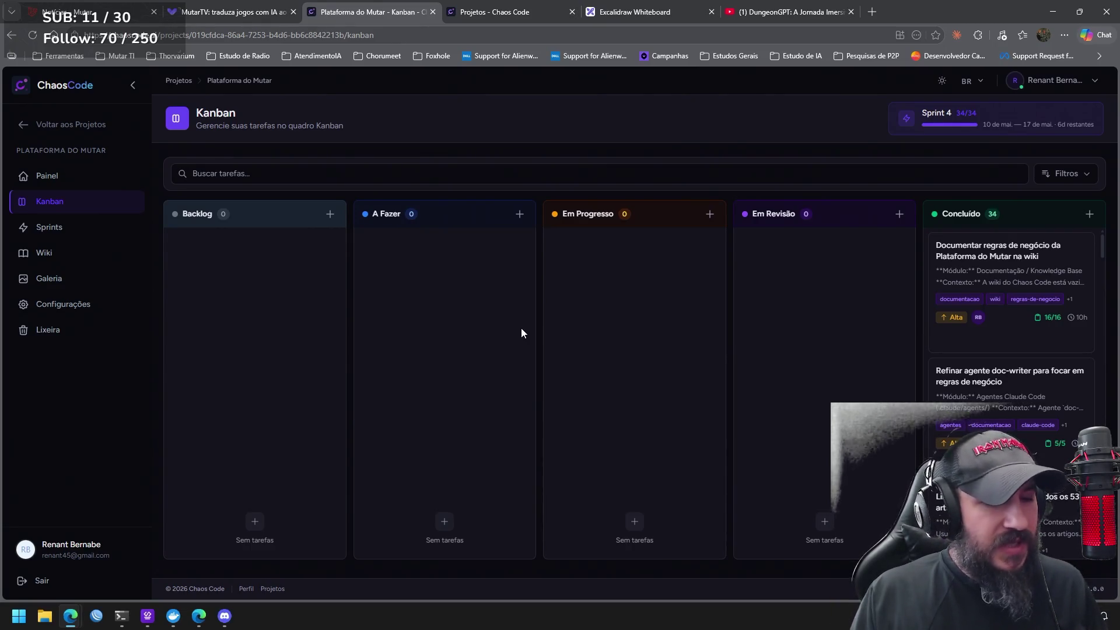
# Bring the Claude Code terminal for ~/projetos/mutarplataforma to the front
pyautogui.click(122, 616)
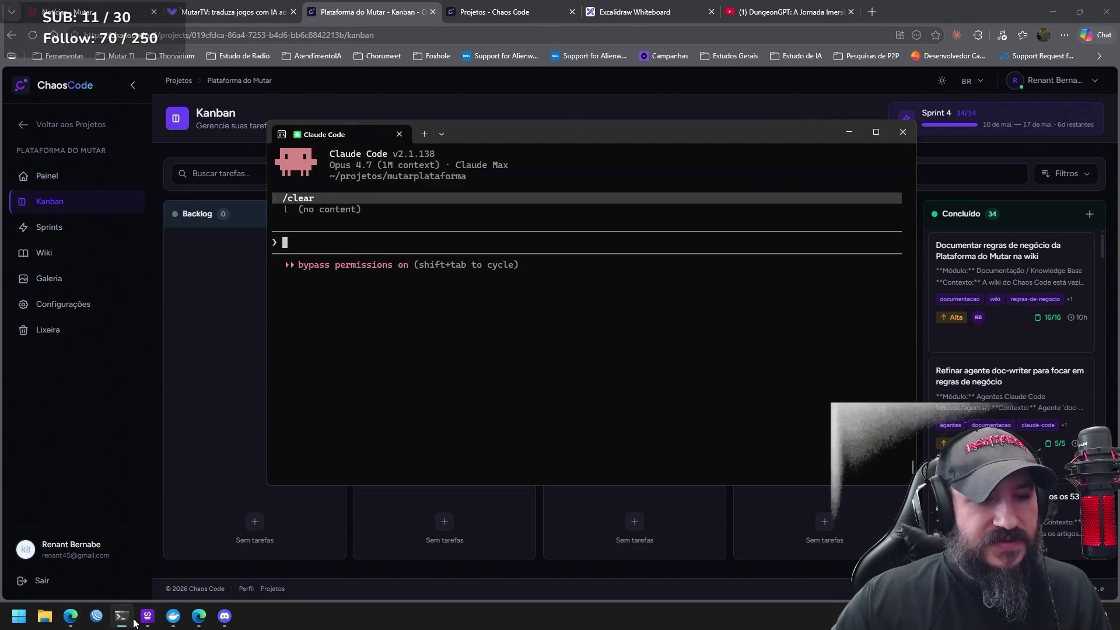
pyautogui.write('sail up  -d')
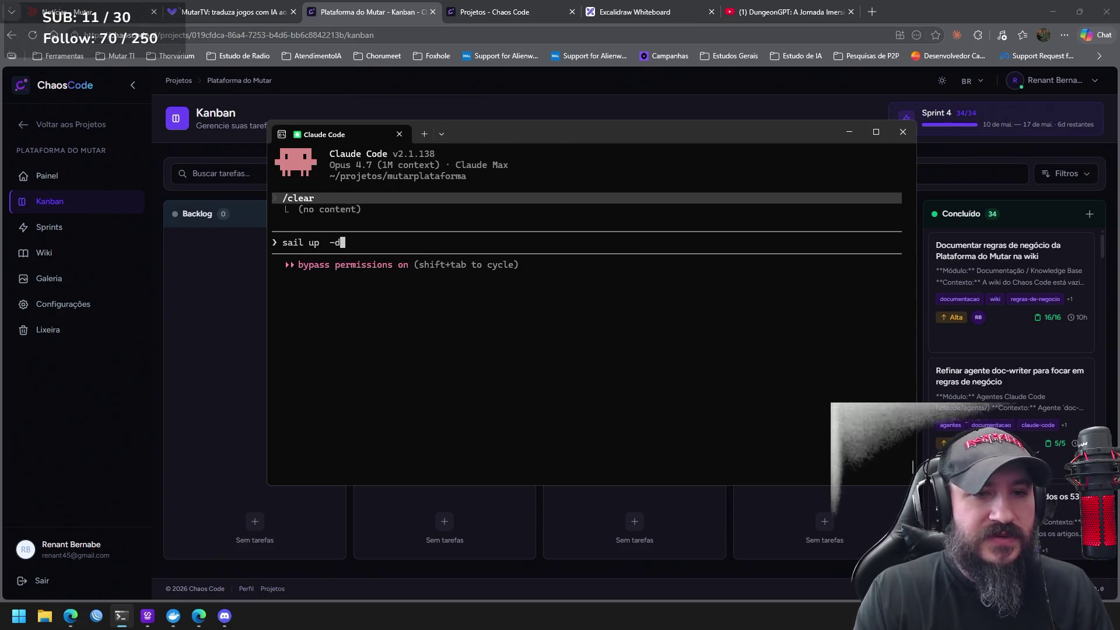
pyautogui.press('BackSpace')
pyautogui.press('BackSpace')
pyautogui.press('BackSpace')
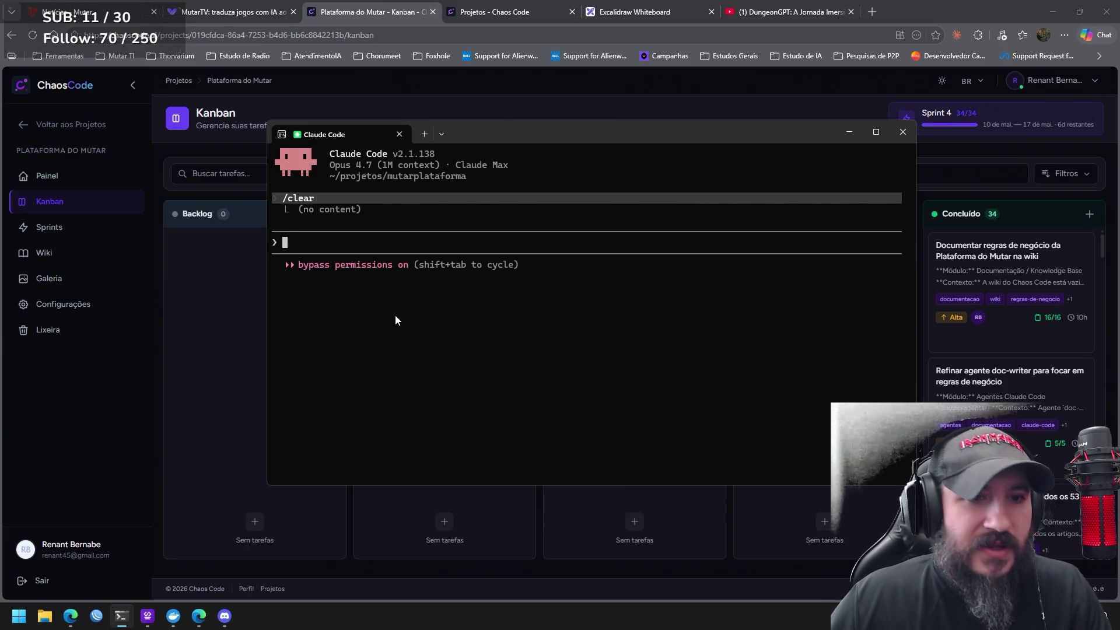
pyautogui.click(230, 340)
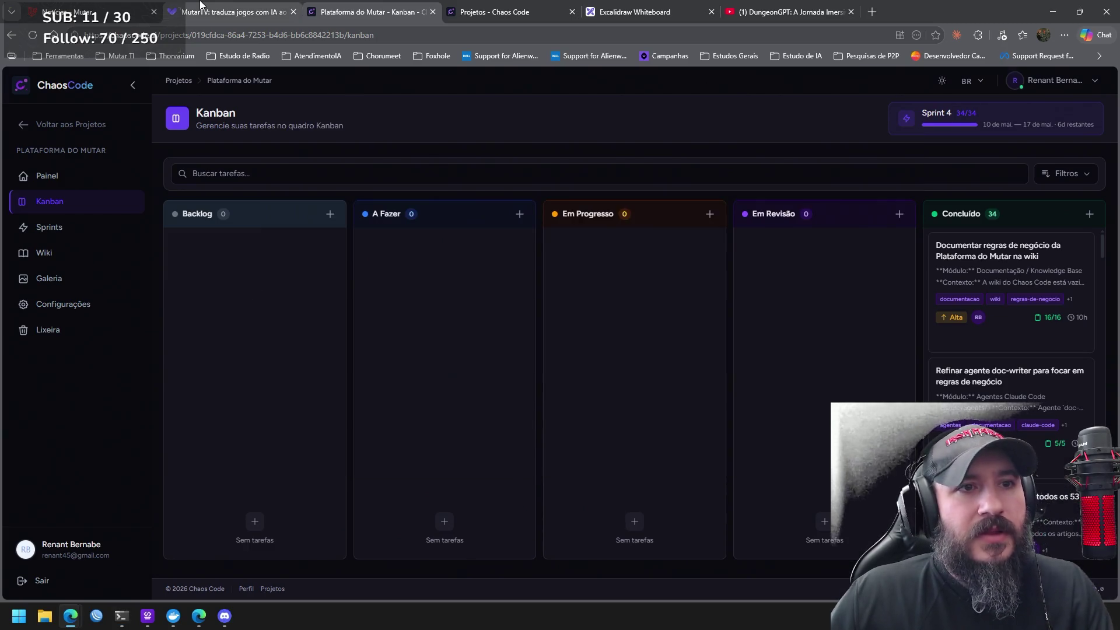
# Switch to the MutarTV tab, enter the Dashboard, and open the Notícias page
pyautogui.click(233, 12)
pyautogui.click(835, 97)
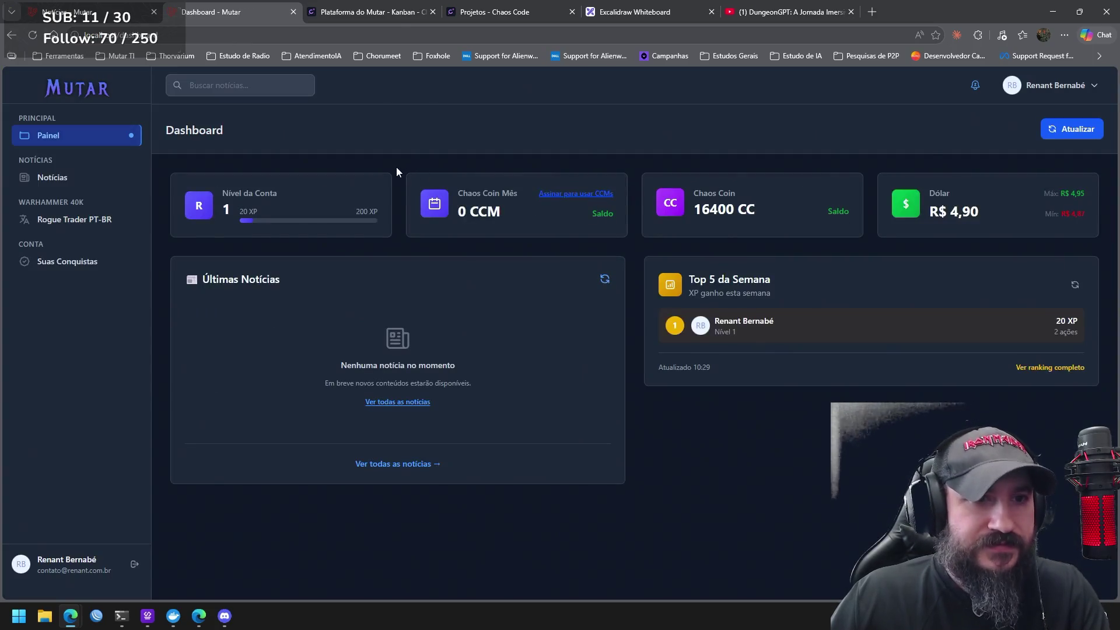
pyautogui.click(88, 182)
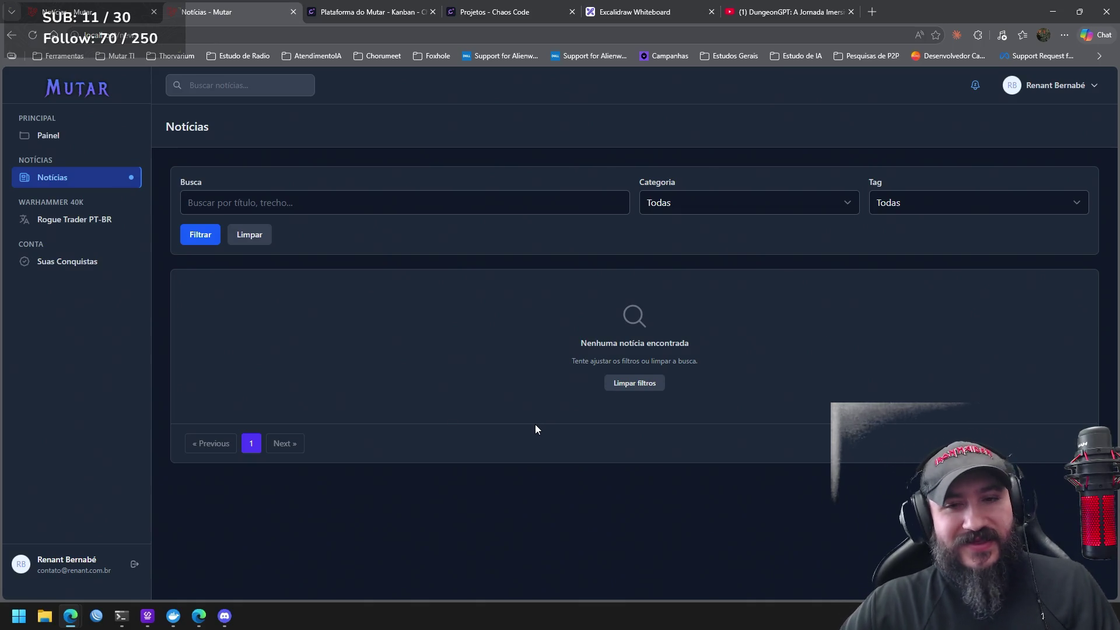
# Return to the Mutar Dashboard through the Painel link
pyautogui.click(75, 133)
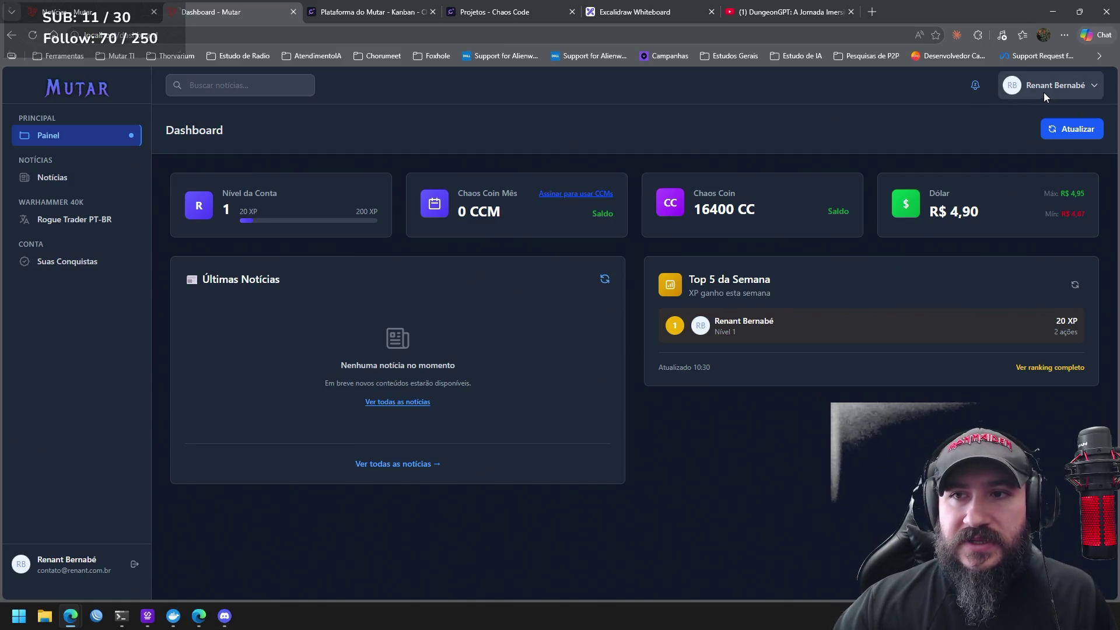
# Log out with Sair, go back to the dashboard now showing 0 CC, and inspect the page
pyautogui.click(1044, 92)
pyautogui.click(1008, 164)
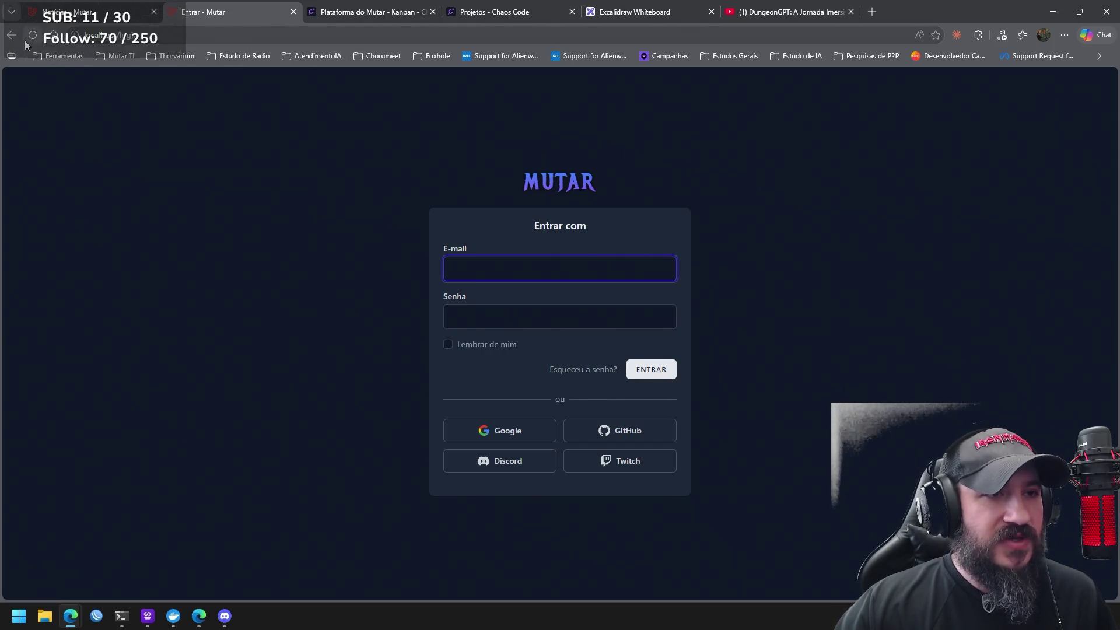
pyautogui.click(11, 35)
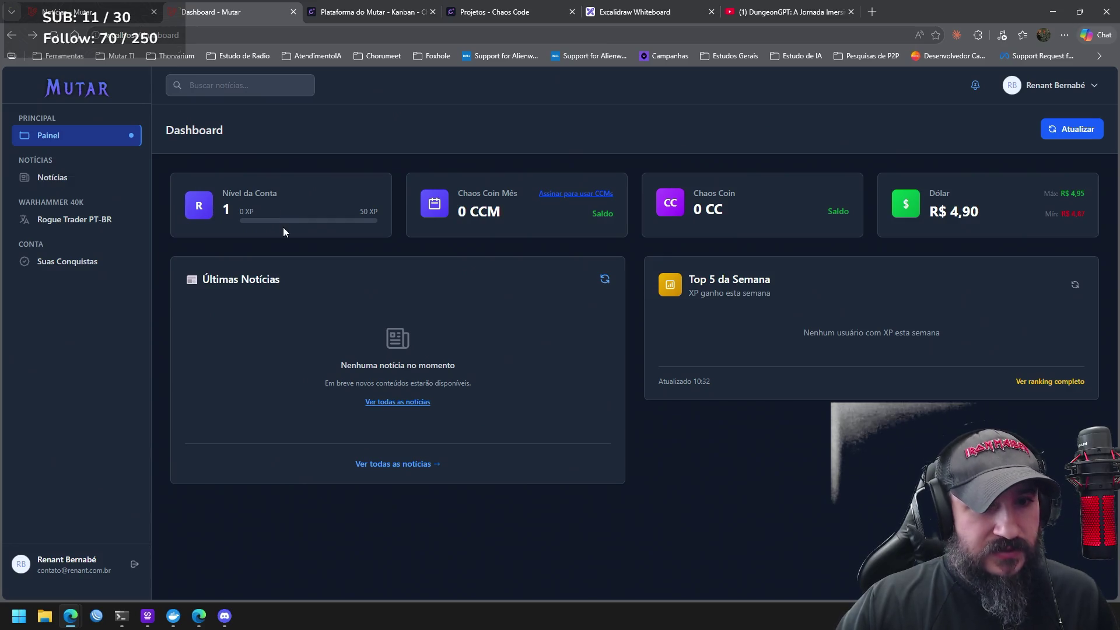
pyautogui.rightClick(561, 363)
pyautogui.click(635, 357)
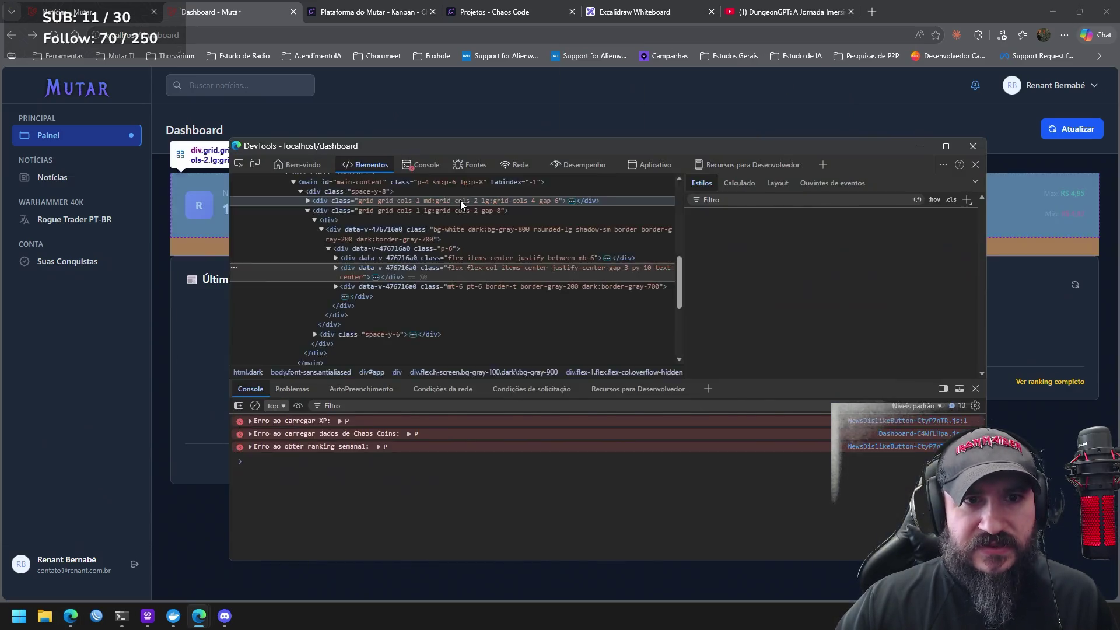
pyautogui.click(424, 165)
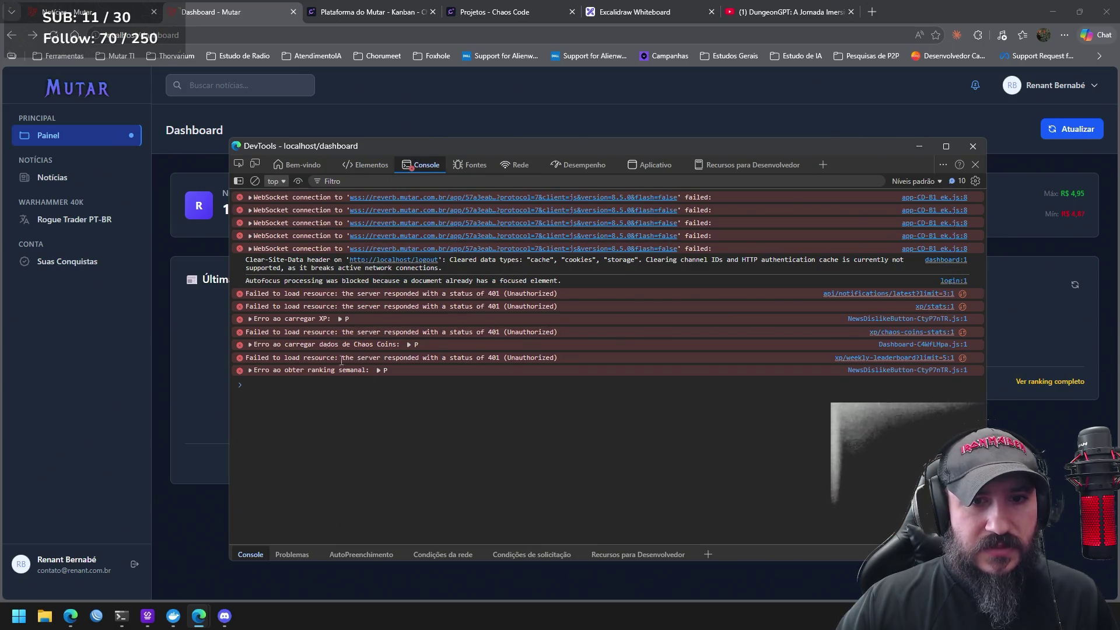
pyautogui.click(133, 345)
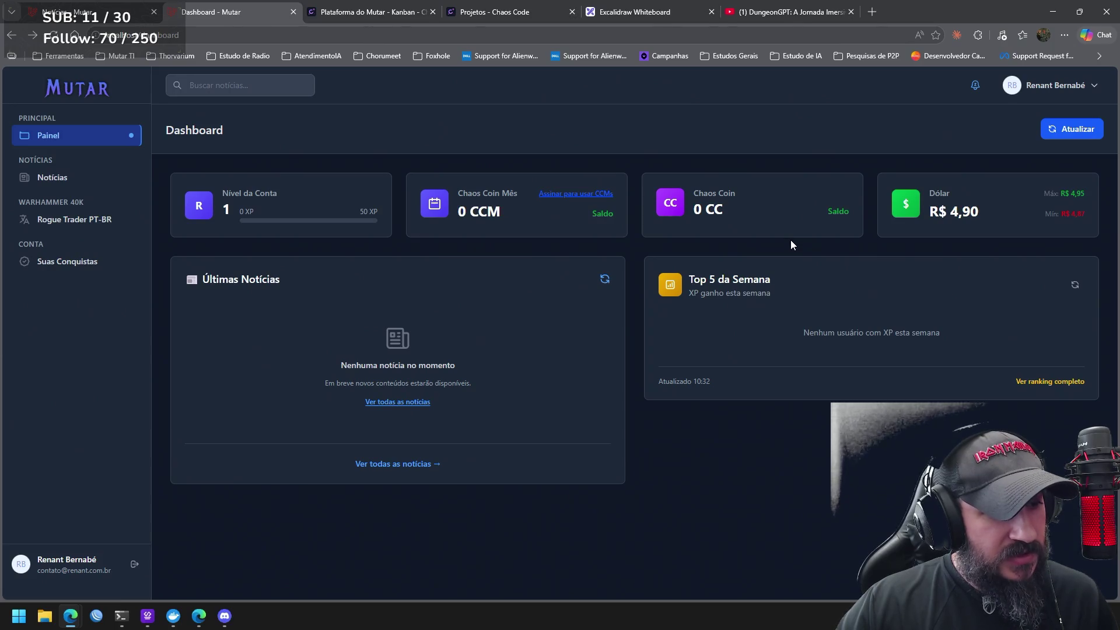
pyautogui.click(1056, 85)
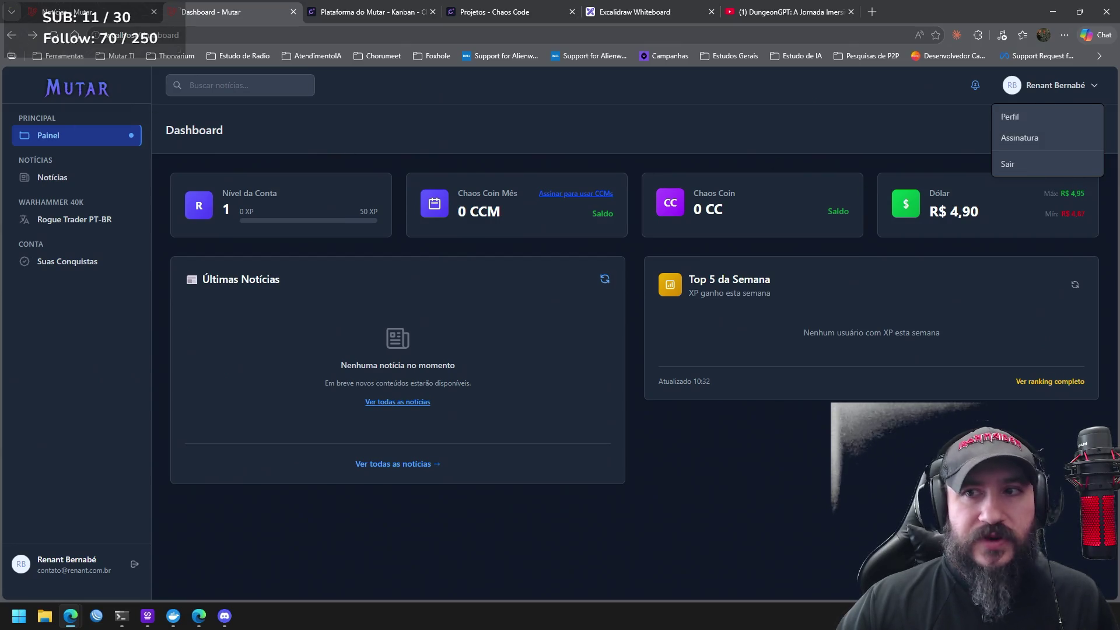
# Sign out of Mutar and sign back in with GitHub to restore the dashboard data
pyautogui.click(1041, 162)
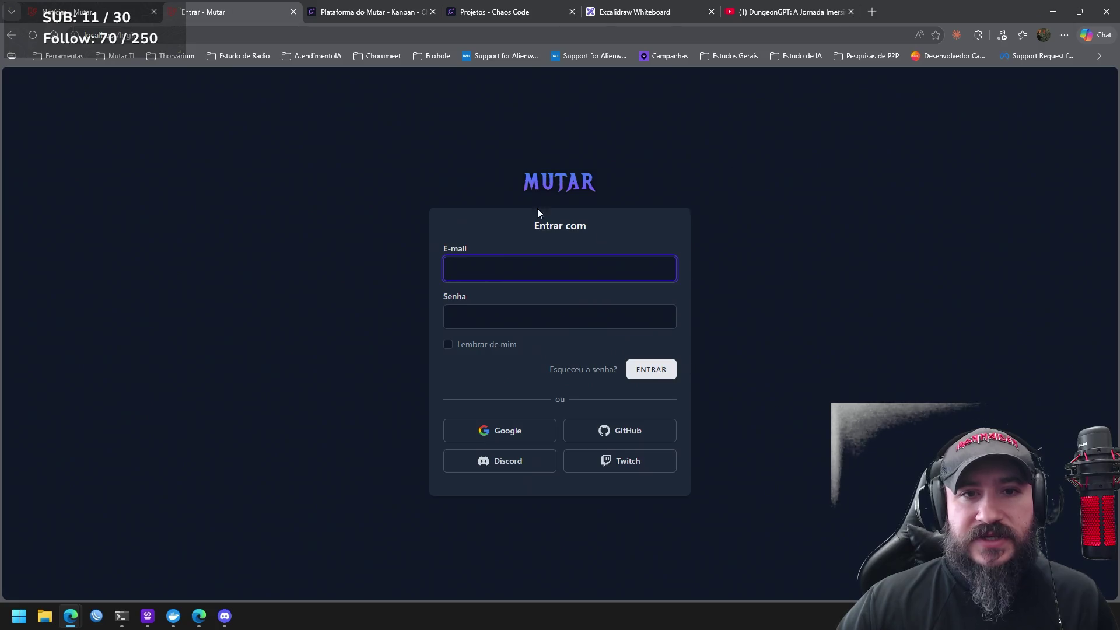
pyautogui.click(582, 184)
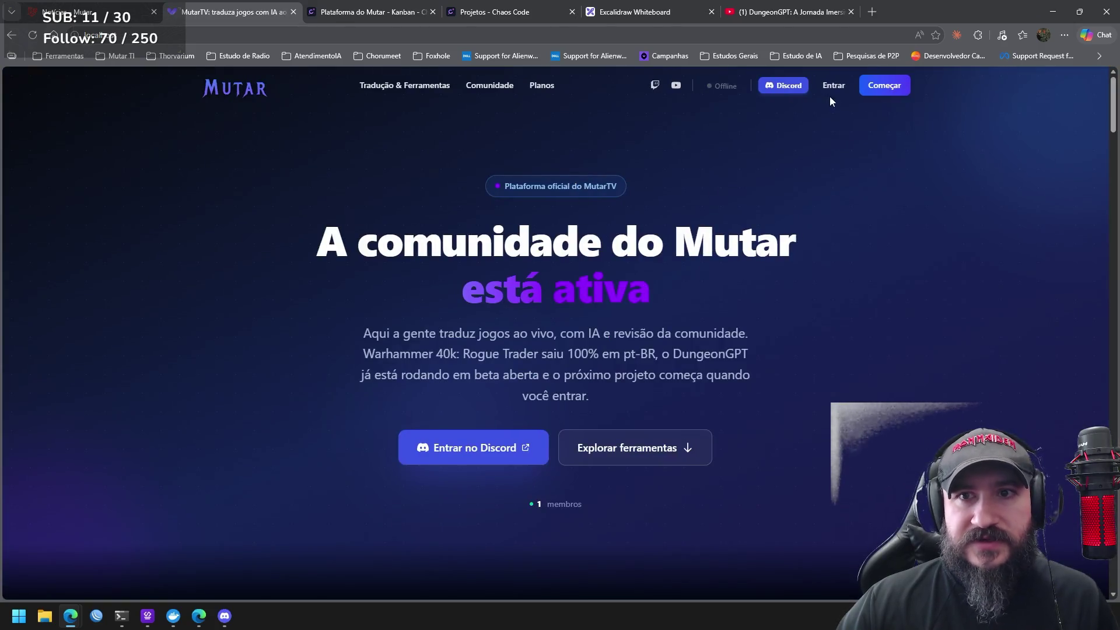
pyautogui.click(831, 95)
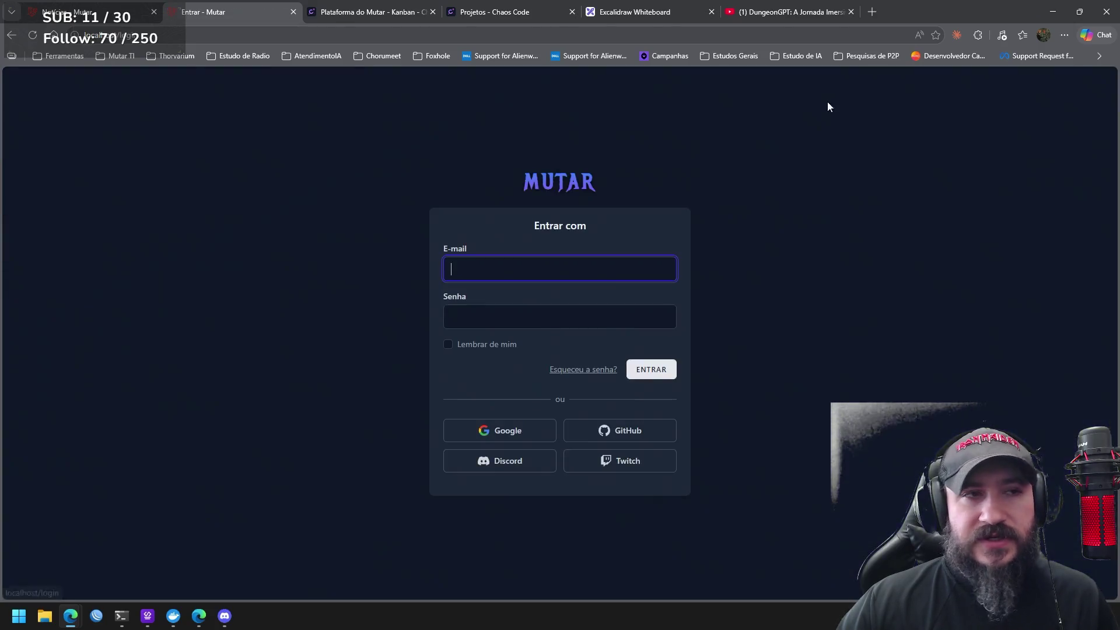
pyautogui.click(622, 430)
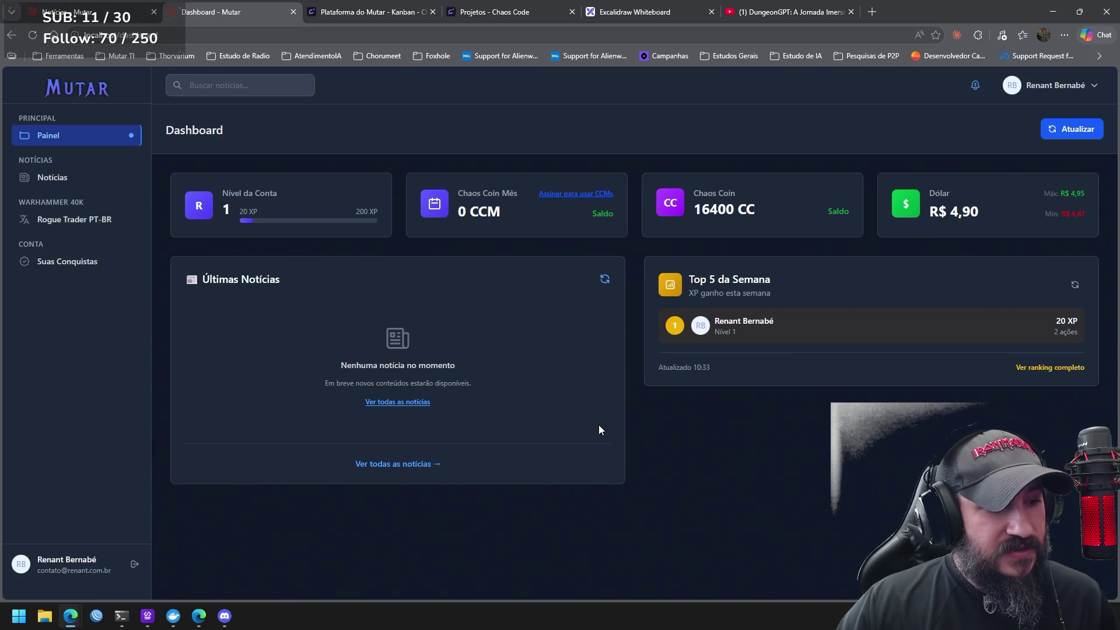
pyautogui.click(1044, 85)
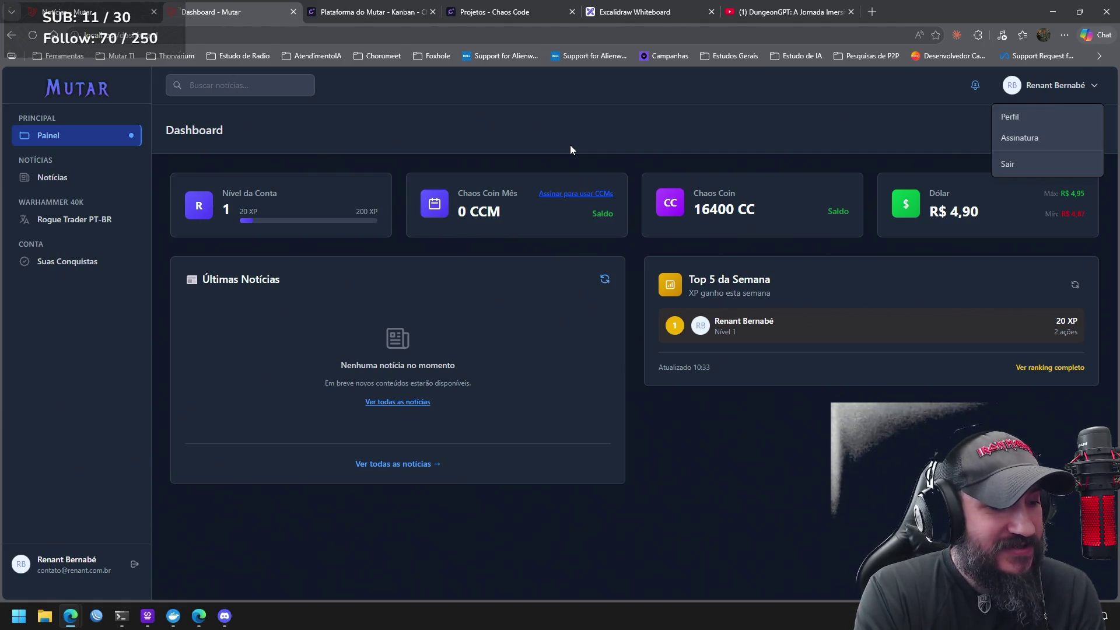
# Return to the Painel dashboard, reload its data, then go to the Notícias section
pyautogui.click(82, 87)
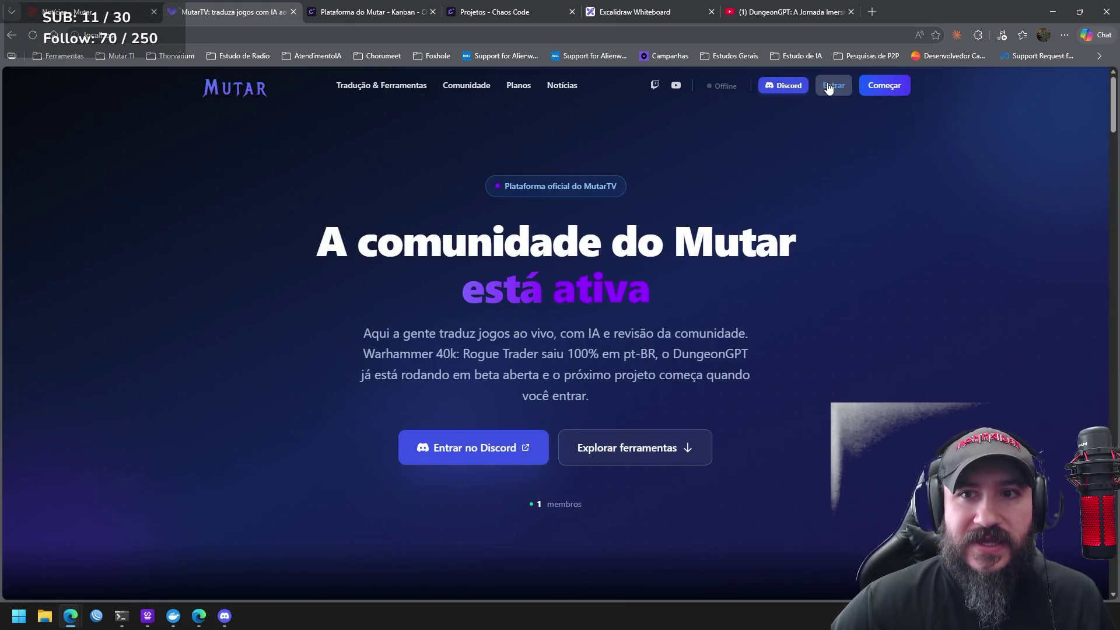
pyautogui.click(822, 87)
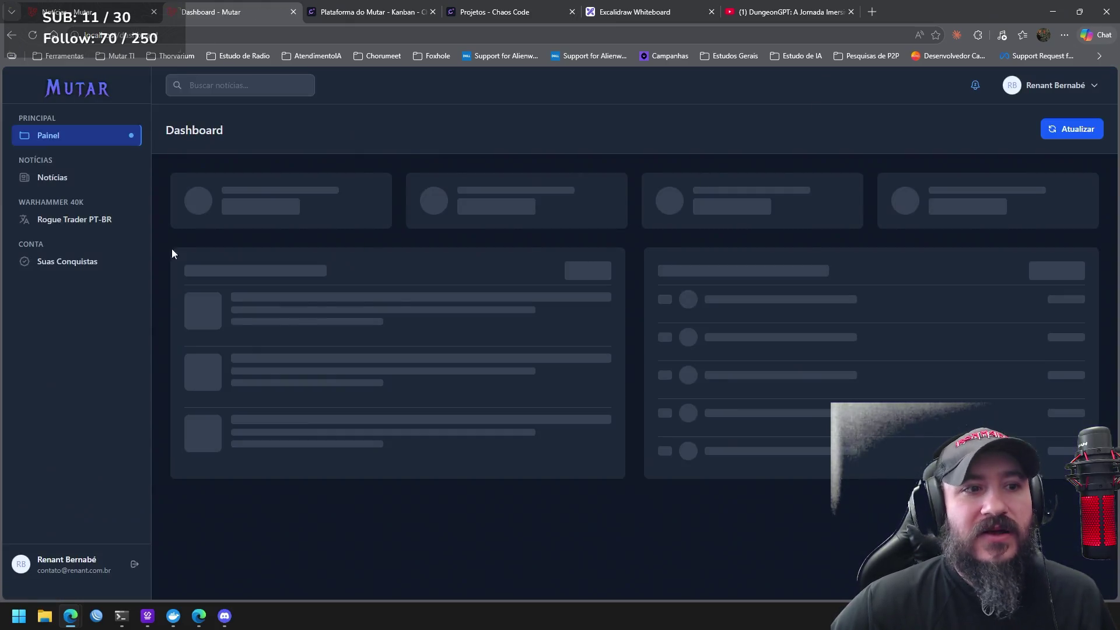
pyautogui.click(81, 182)
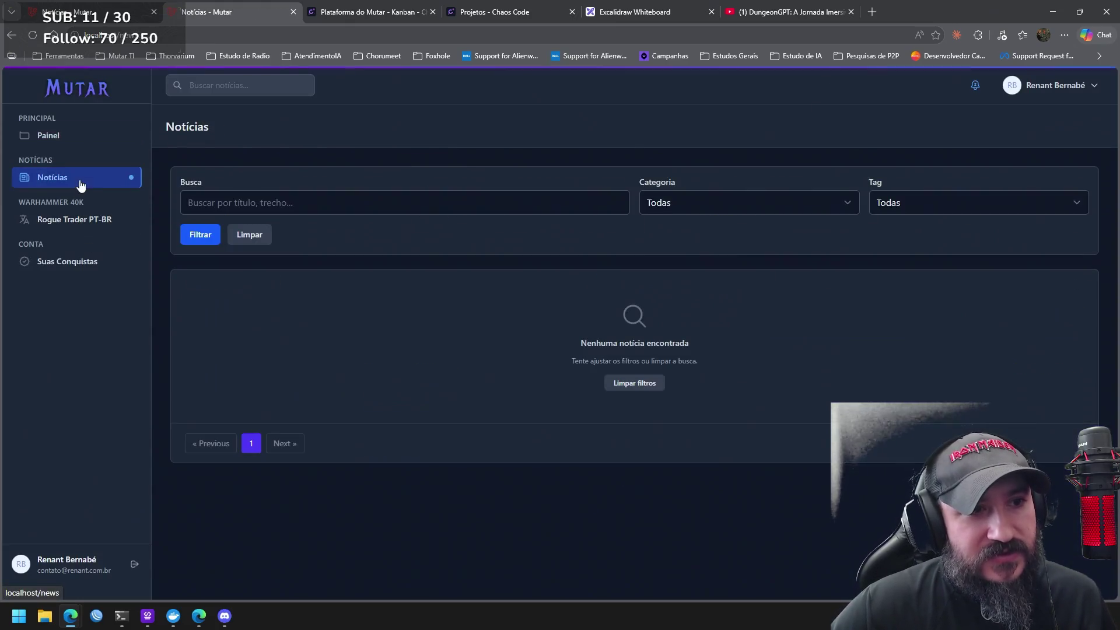
# View the Rogue Trader PT-BR translation page, then switch to the network-diagram whiteboard
pyautogui.click(97, 220)
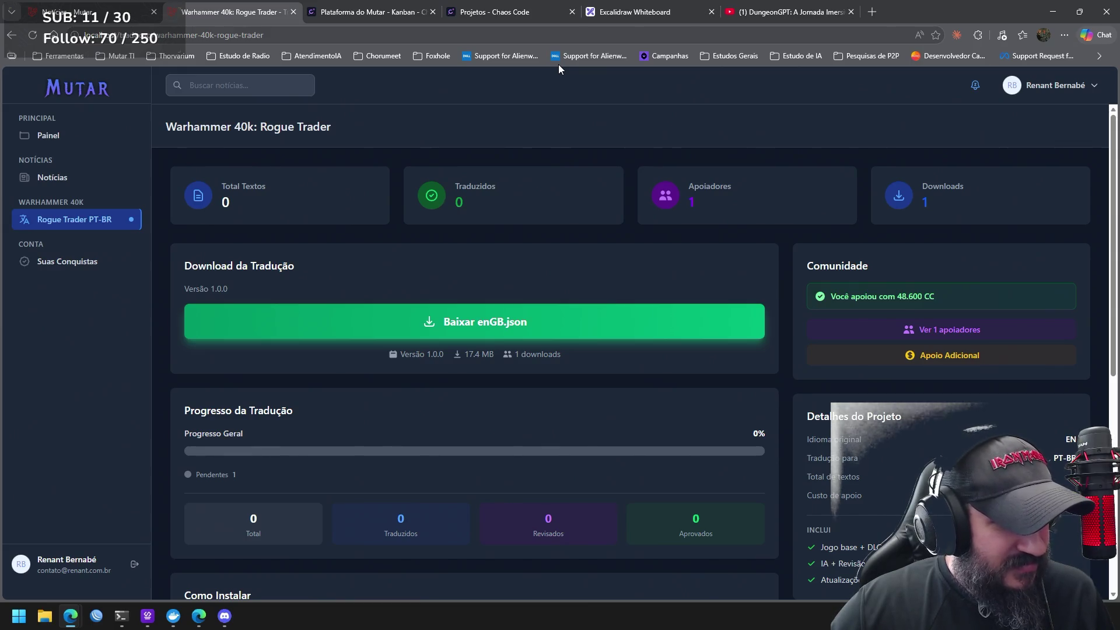
pyautogui.click(630, 12)
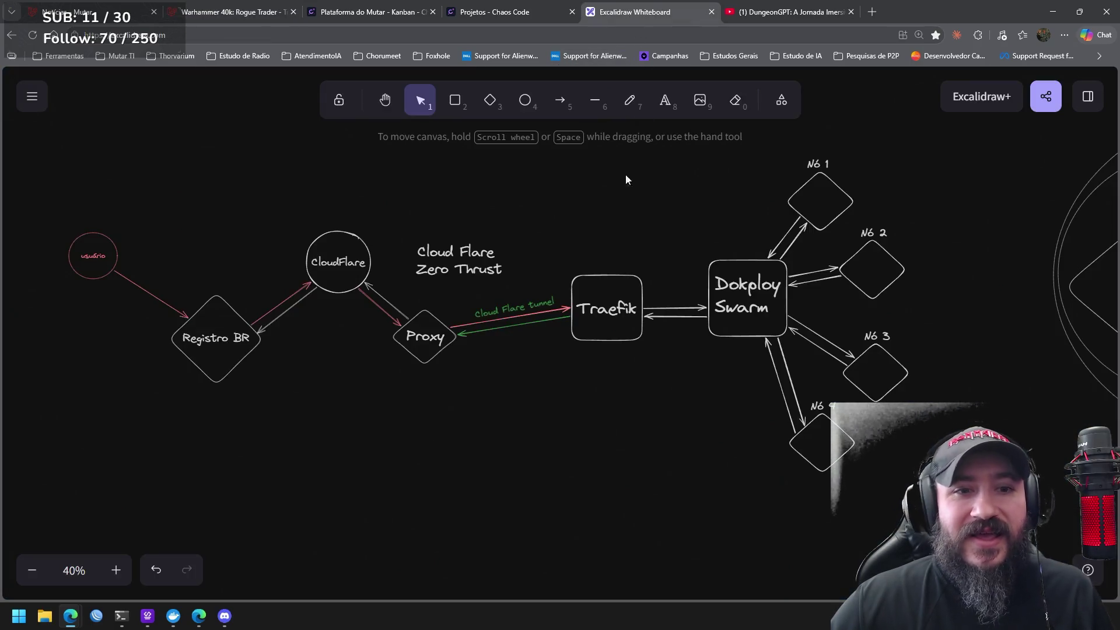
# Pan the network diagram and select, then deselect, the 'Cloud Flare Zero Thrust' text
pyautogui.moveTo(490, 217); pyautogui.dragTo(557, 224)
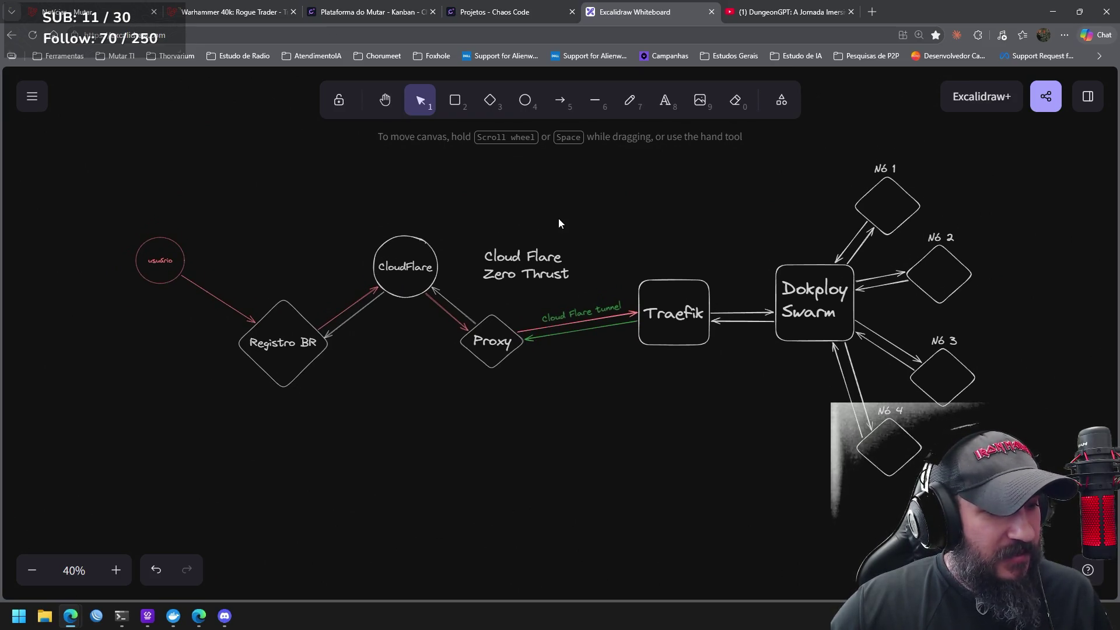
pyautogui.moveTo(450, 219); pyautogui.dragTo(609, 304)
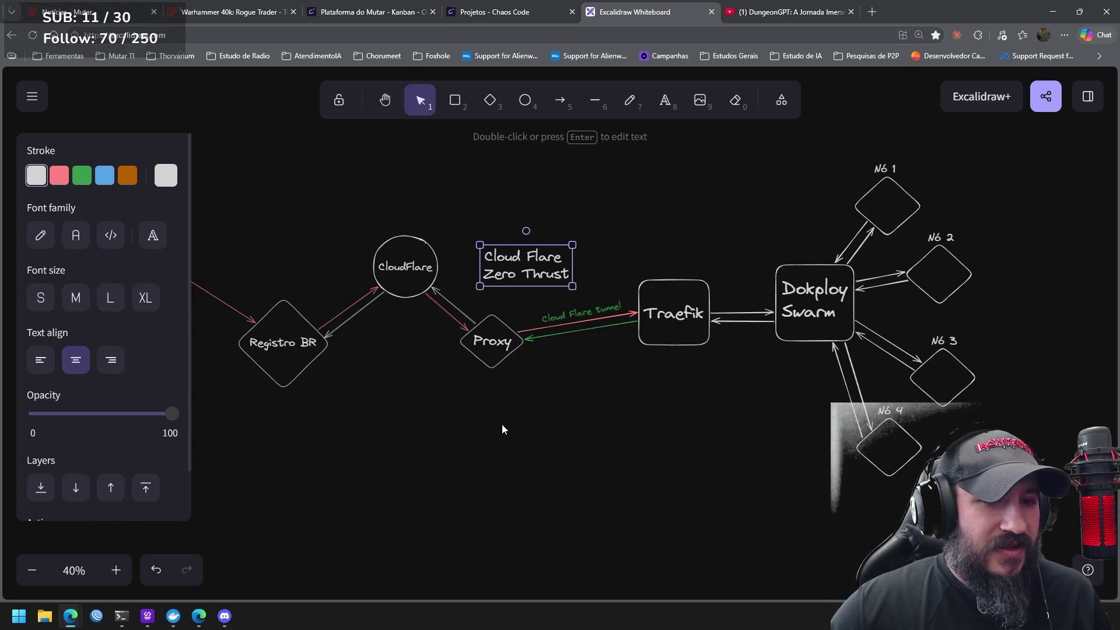
pyautogui.click(503, 439)
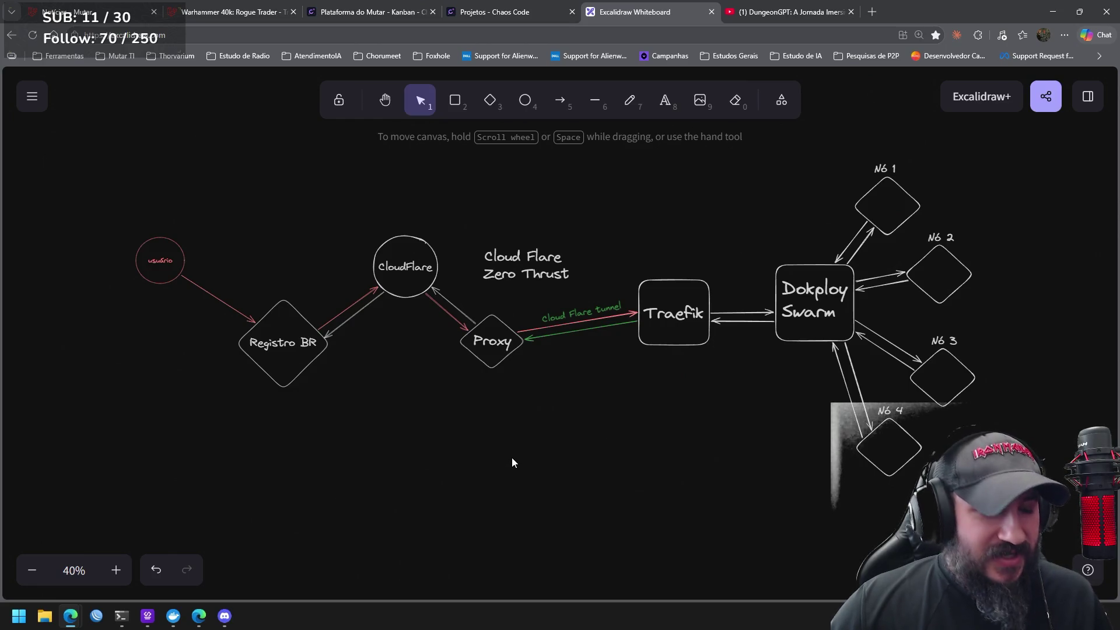
# Search Bing for 'acunetix' in a new tab and open the official Acunetix site
pyautogui.click(872, 12)
pyautogui.write('acun')
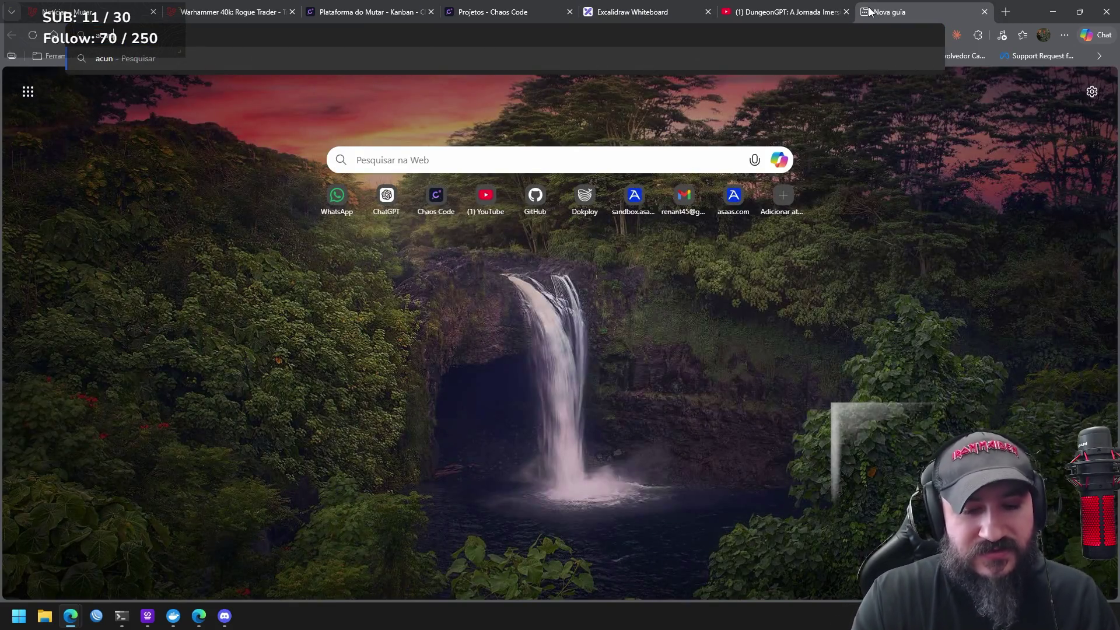
pyautogui.write('etix')
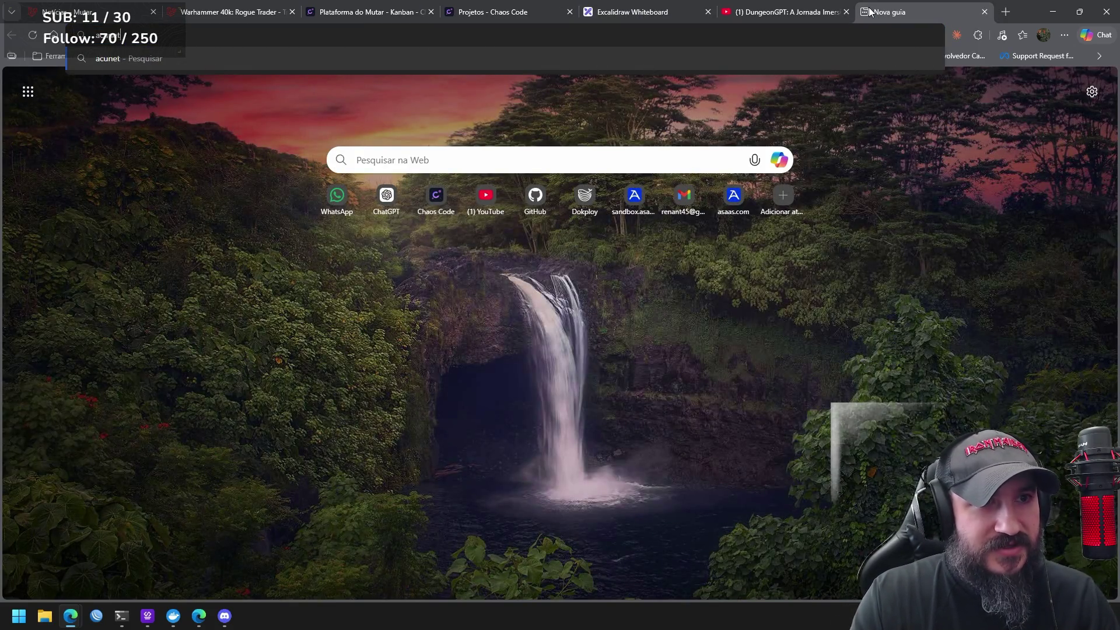
pyautogui.press('Return')
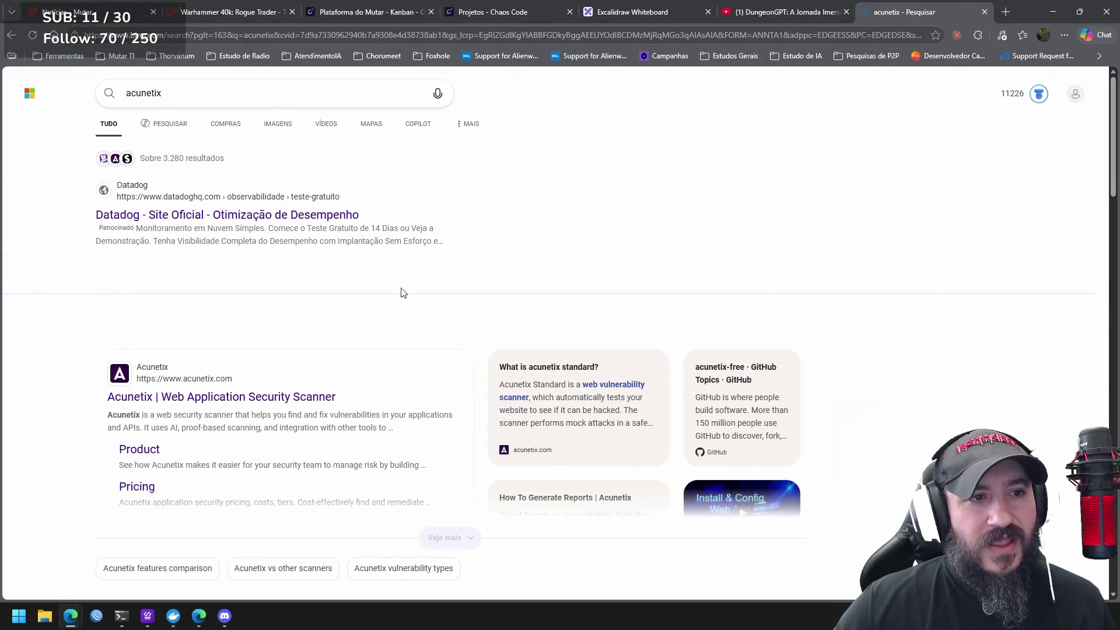
pyautogui.click(217, 398)
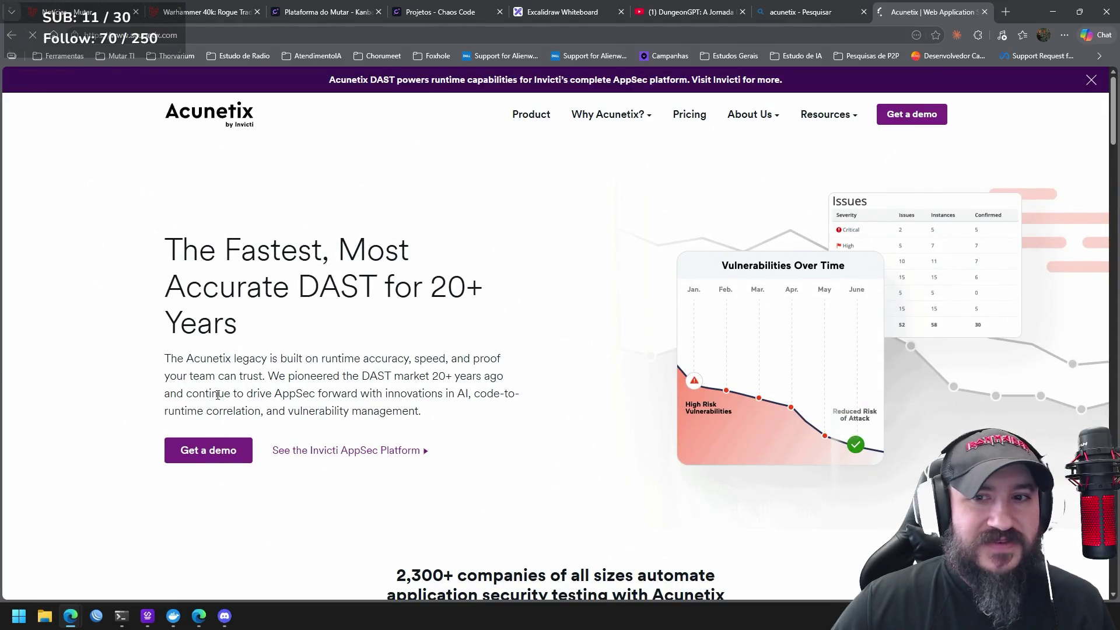
# Scroll through the Acunetix homepage, then close the Acunetix tab
pyautogui.scroll(-10, 456, 317)
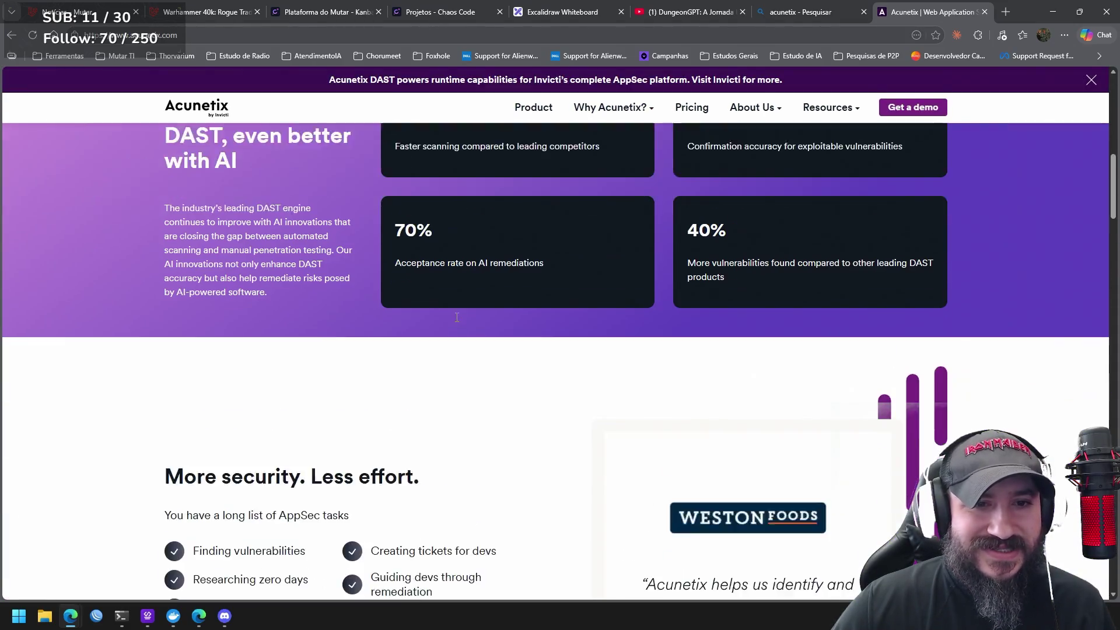
pyautogui.scroll(-10, 455, 318)
pyautogui.scroll(4, 455, 333)
pyautogui.scroll(-5, 454, 337)
pyautogui.scroll(1, 450, 333)
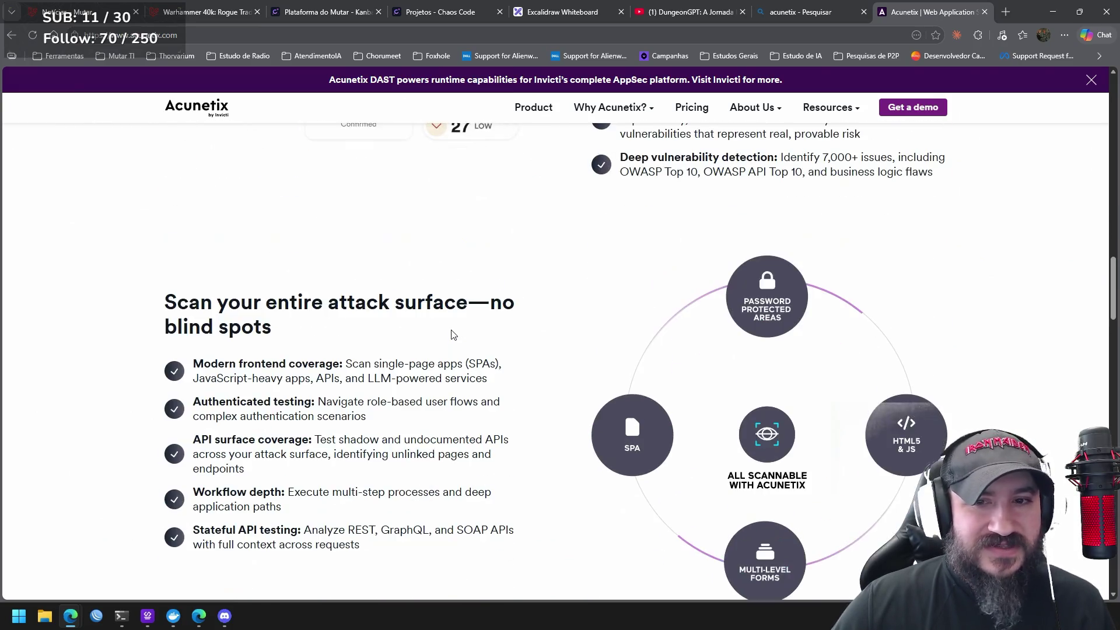
pyautogui.moveTo(1113, 282)
pyautogui.mouseDown()
pyautogui.moveTo(1103, 498)
pyautogui.moveTo(1077, 104)
pyautogui.mouseUp()
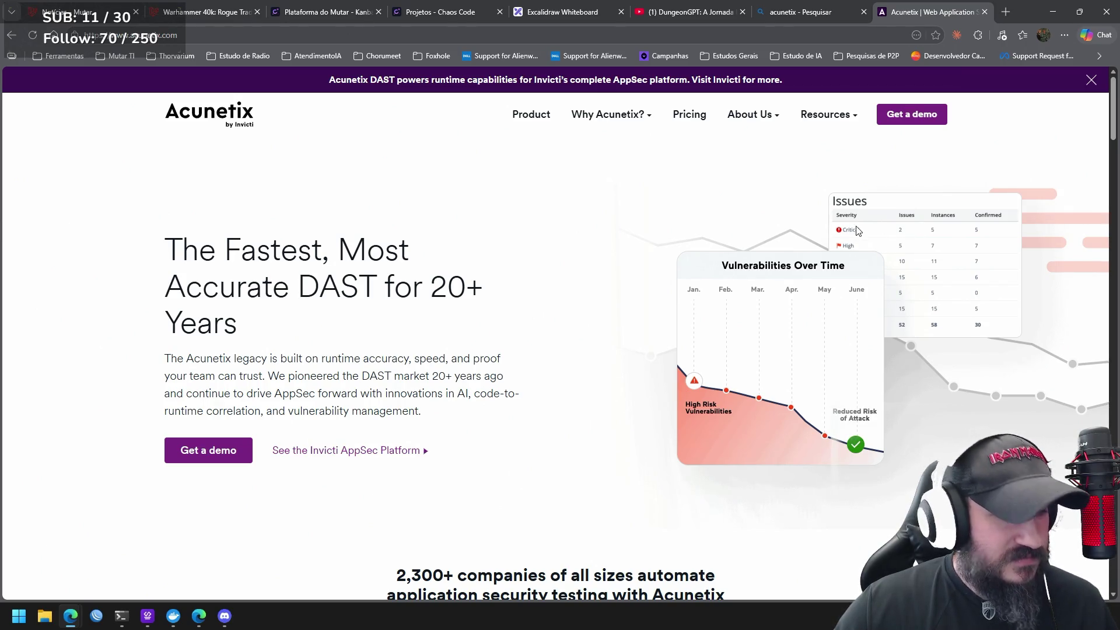
pyautogui.click(985, 12)
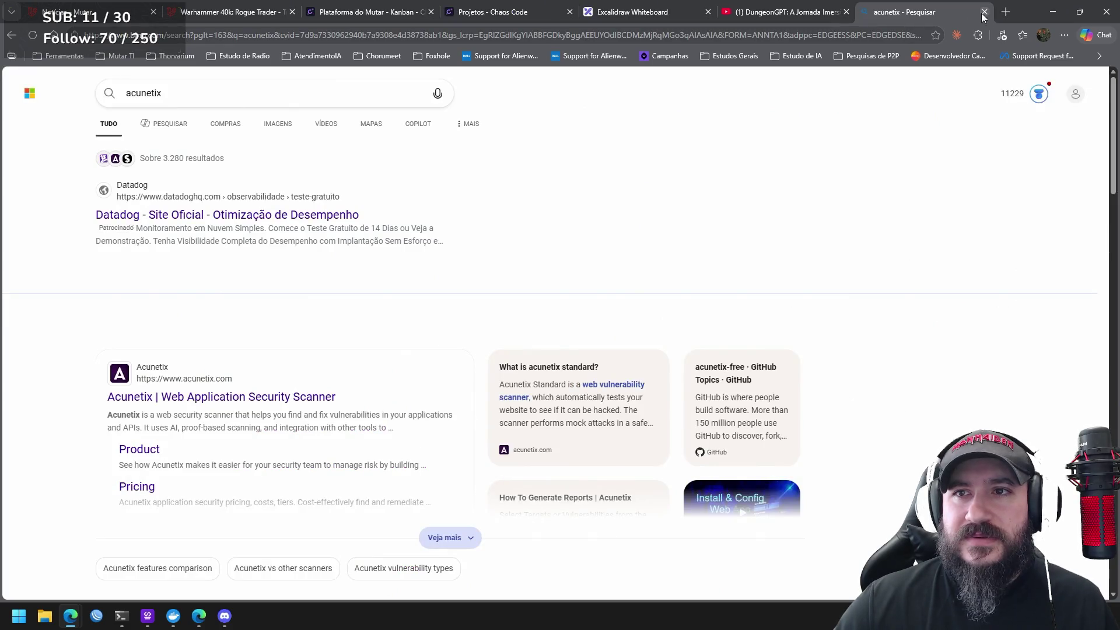
# Close the 'acunetix - Pesquisar' search results tab
pyautogui.click(985, 12)
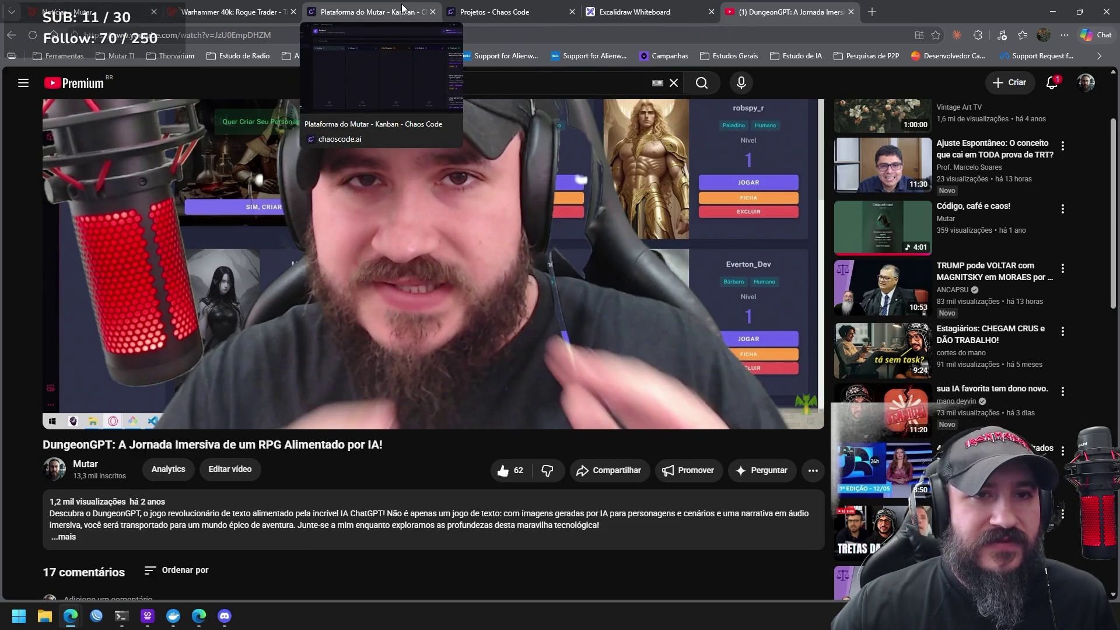
# Switch to the Chaos Code projects tab, later returning to the Excalidraw whiteboard
pyautogui.click(500, 12)
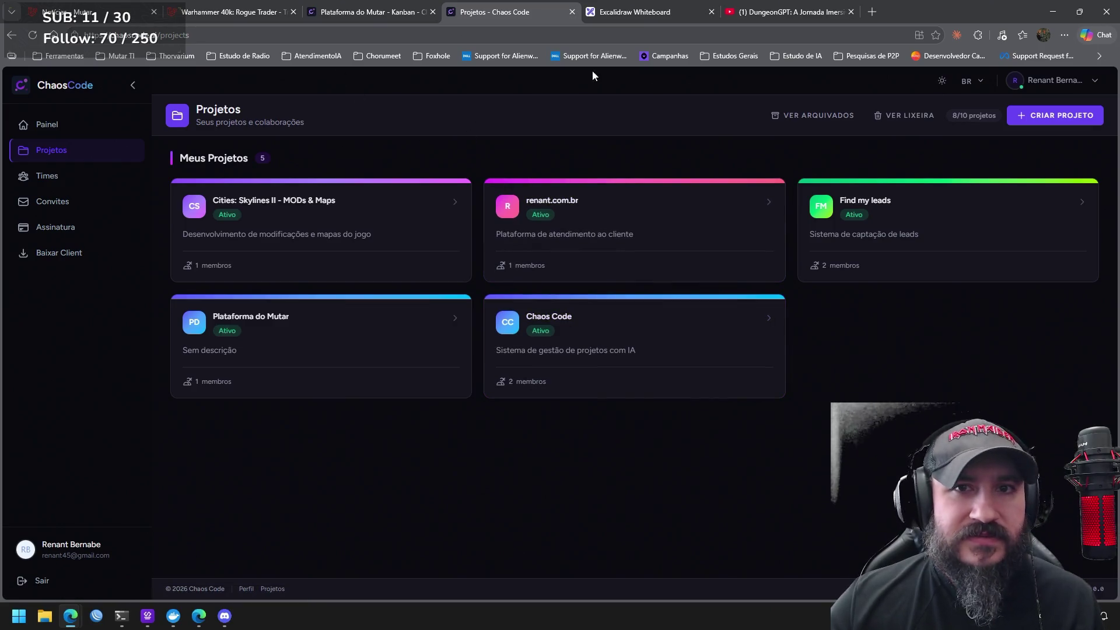
pyautogui.click(671, 12)
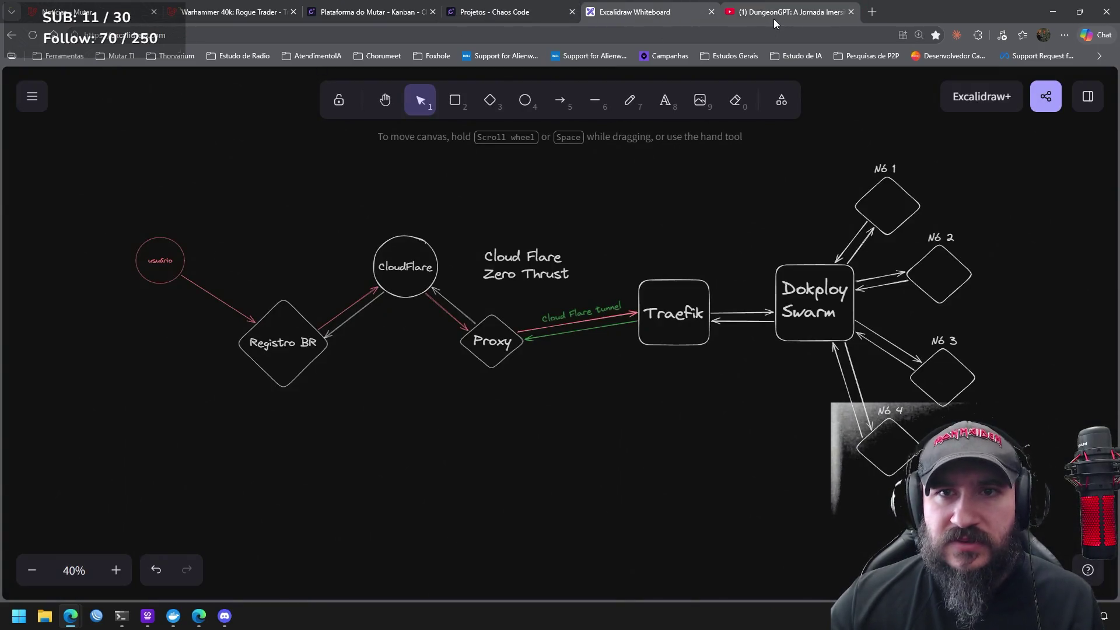
# Bring up the DungeonGPT video player on YouTube, then jump to the Mutar tab with Ctrl+1
pyautogui.click(776, 17)
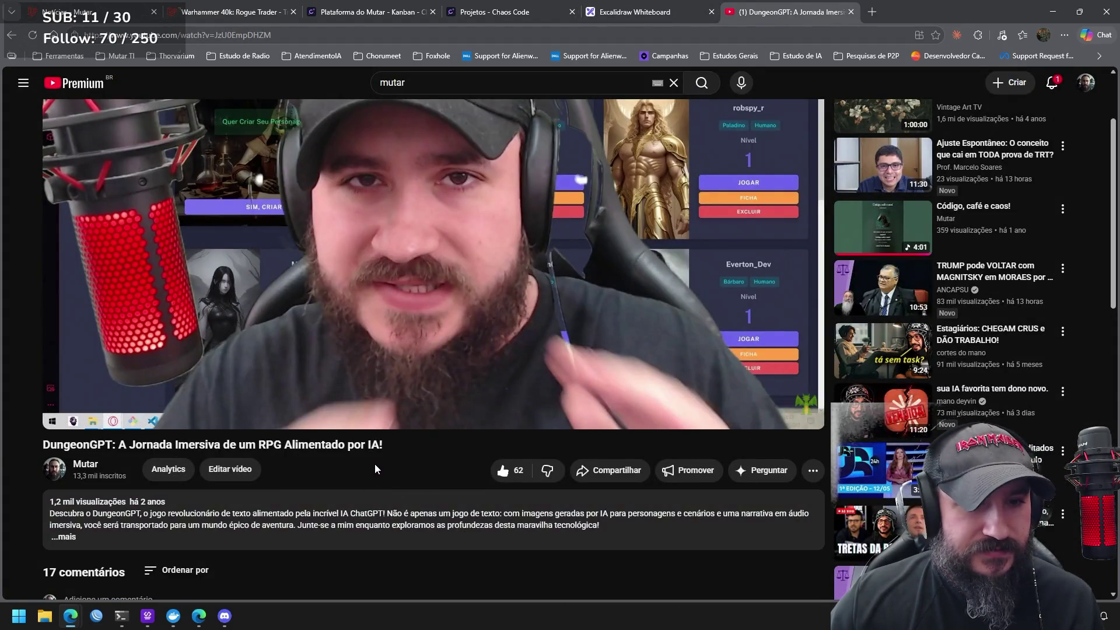
pyautogui.scroll(2, 374, 463)
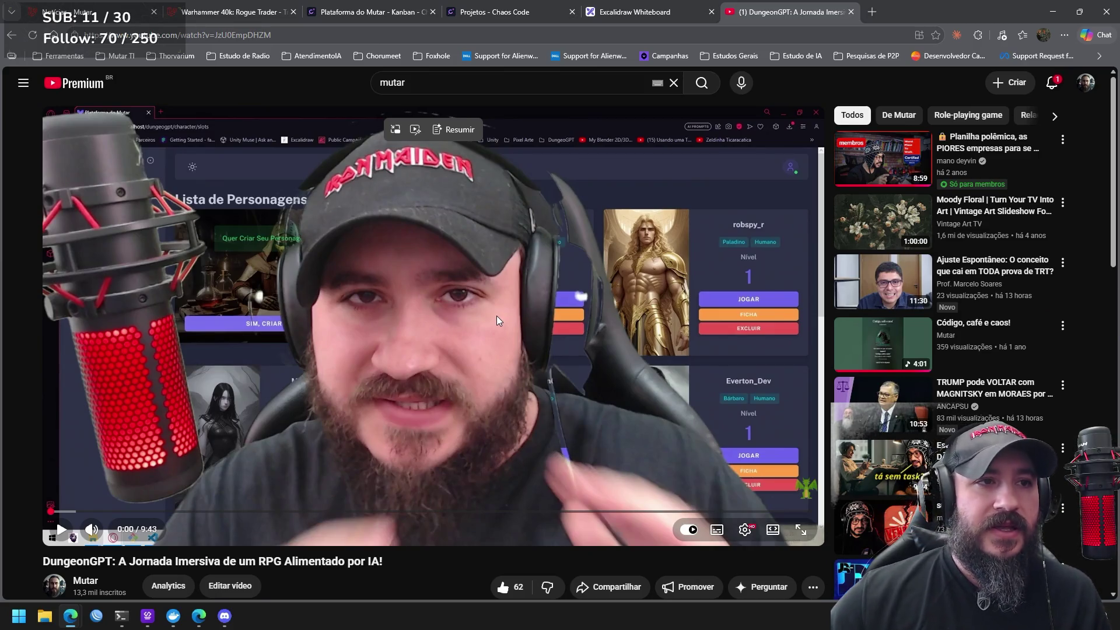
pyautogui.hotkey('ctrl', '1')
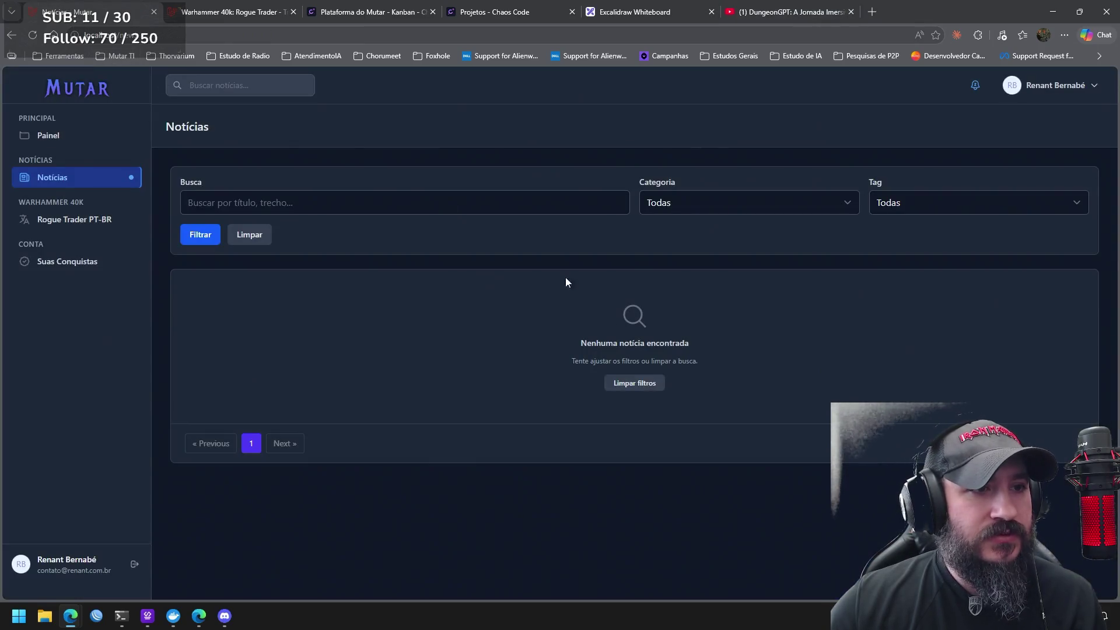
# Switch to the DungeonGPT YouTube tab, then to the Excalidraw whiteboard
pyautogui.click(793, 9)
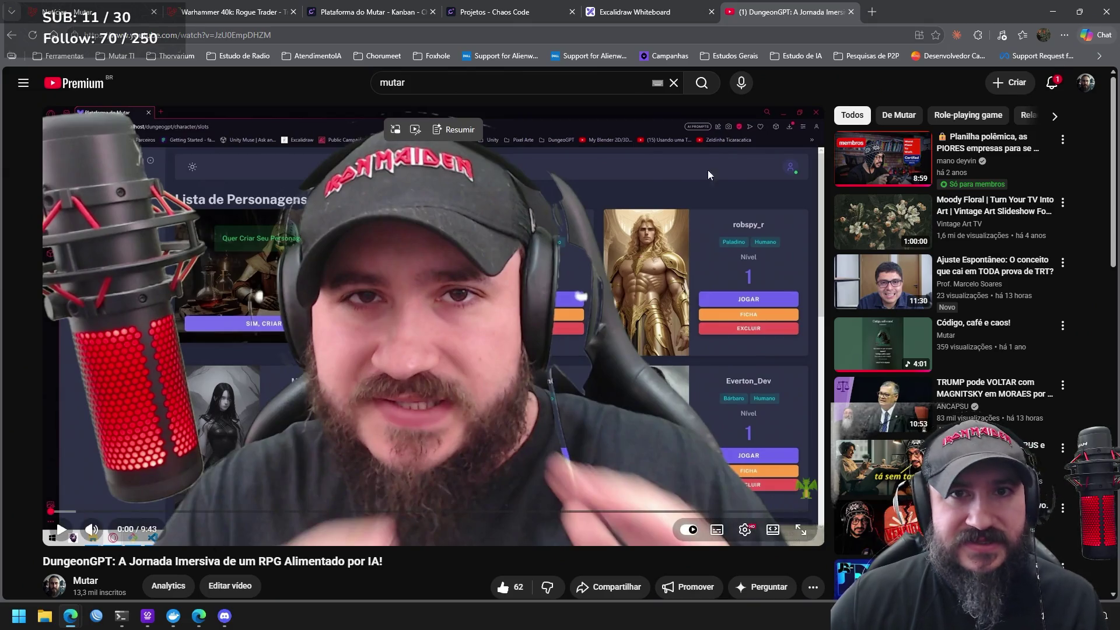
pyautogui.click(641, 12)
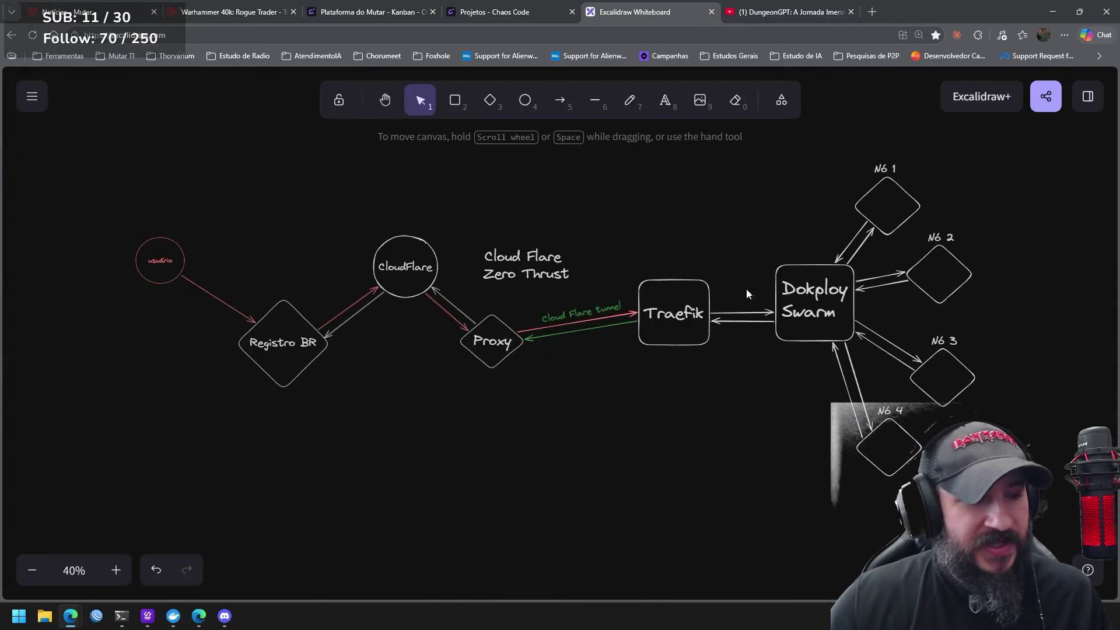
# Center the salary chart and draw a green arrow pointing down toward it
pyautogui.scroll(-2, 744, 292)
pyautogui.scroll(-3, 600, 303)
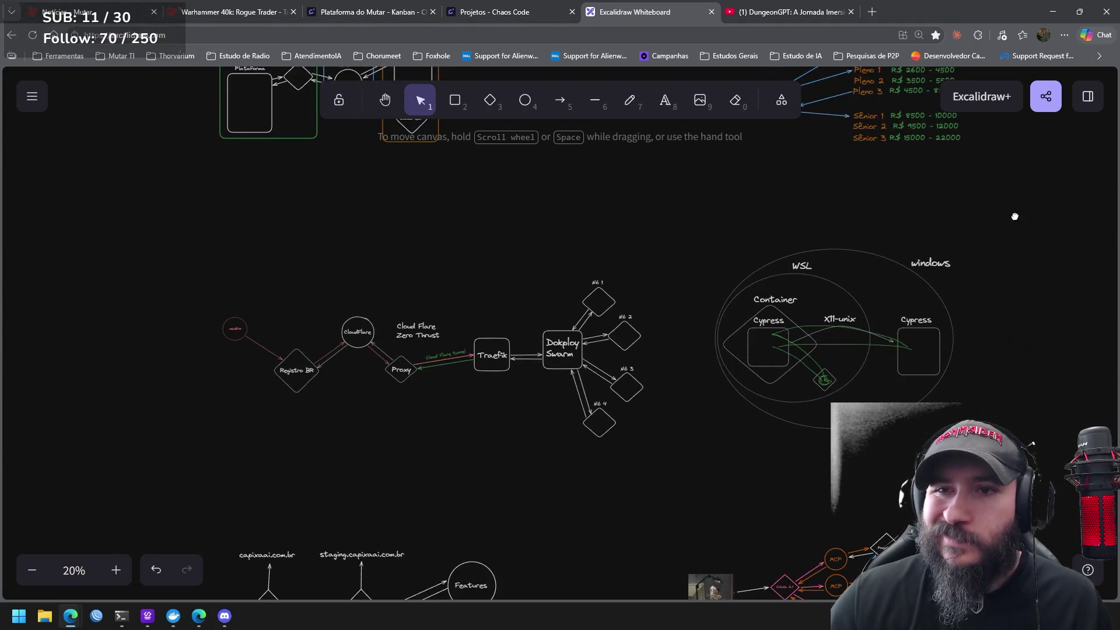
pyautogui.scroll(4, 759, 408)
pyautogui.scroll(3, 602, 316)
pyautogui.scroll(2, 594, 316)
pyautogui.moveTo(602, 333); pyautogui.dragTo(589, 350)
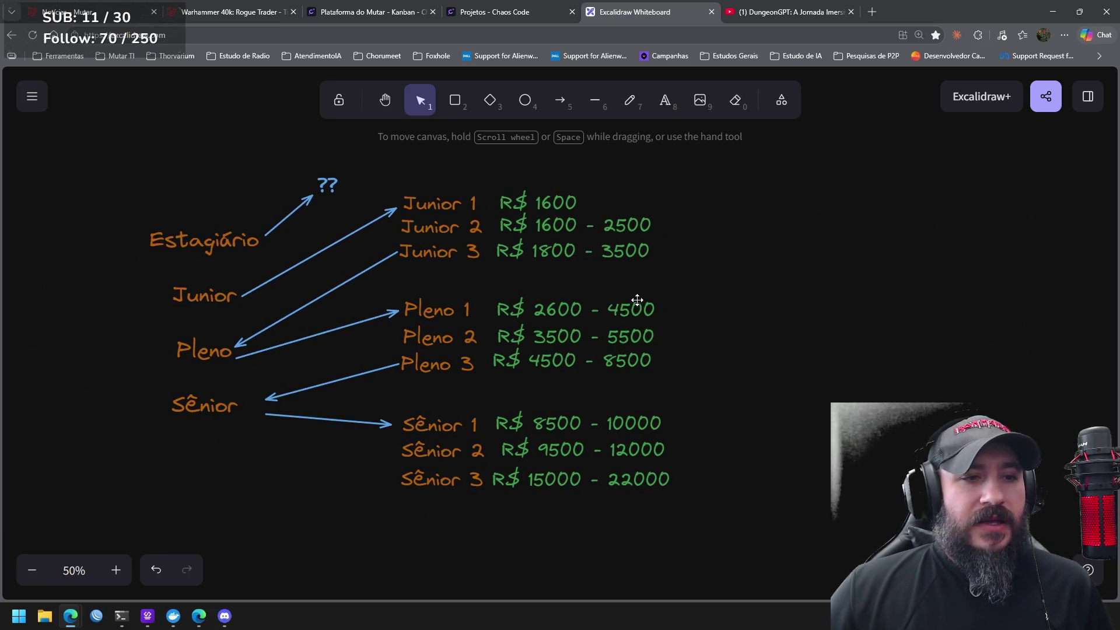
pyautogui.moveTo(568, 208)
pyautogui.mouseDown()
pyautogui.moveTo(655, 281)
pyautogui.moveTo(683, 337)
pyautogui.mouseUp()
pyautogui.click(560, 99)
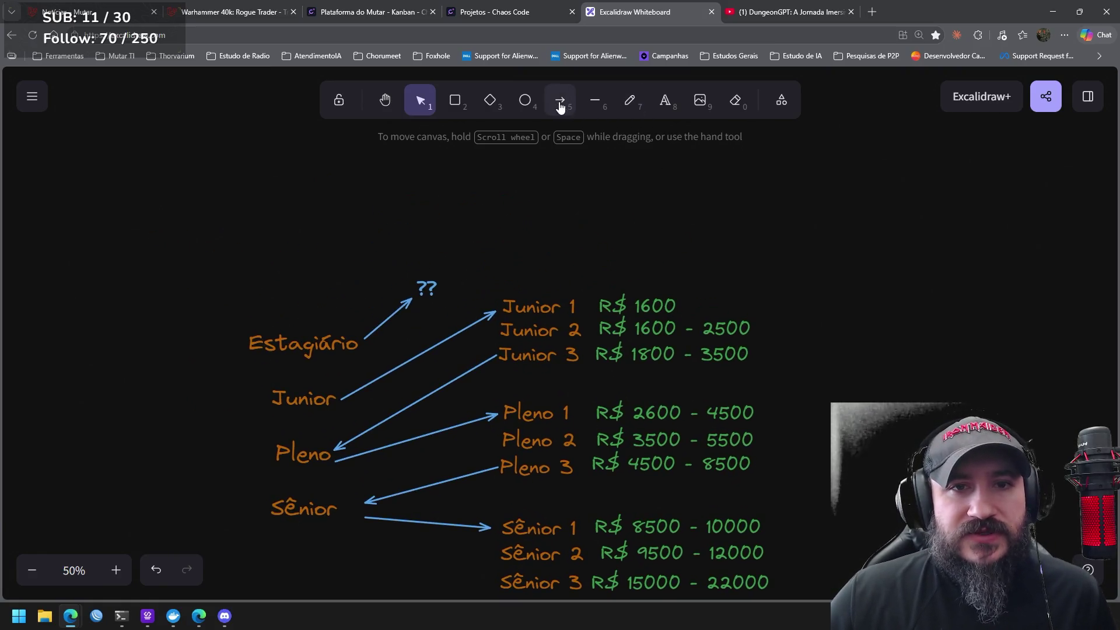
pyautogui.moveTo(534, 169); pyautogui.dragTo(443, 267)
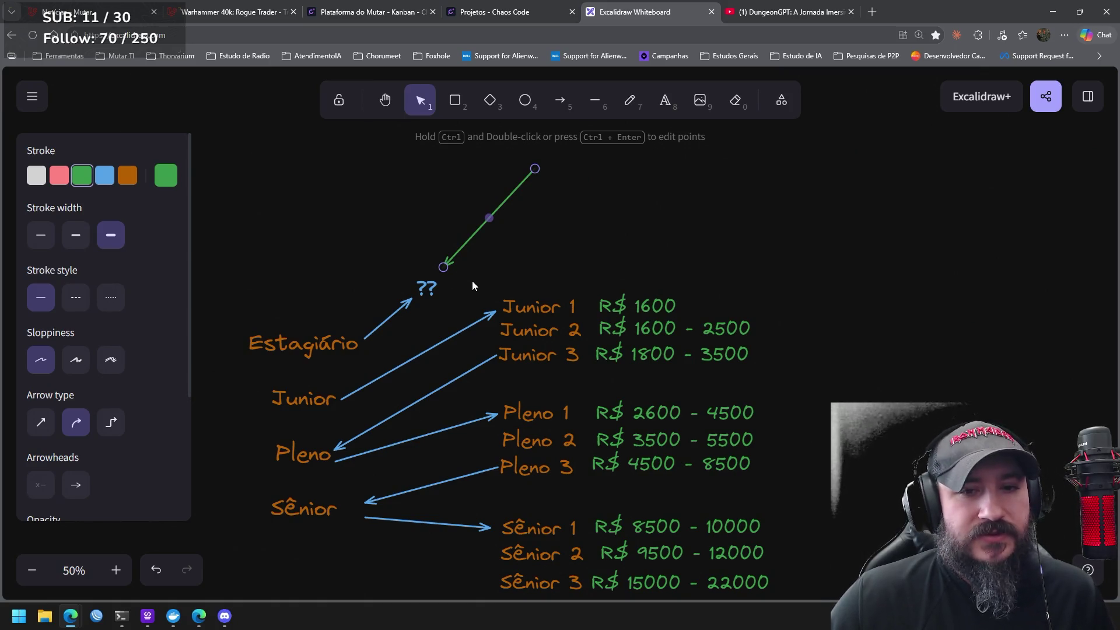
# Delete the old green arrow above the salary chart
pyautogui.click(557, 301)
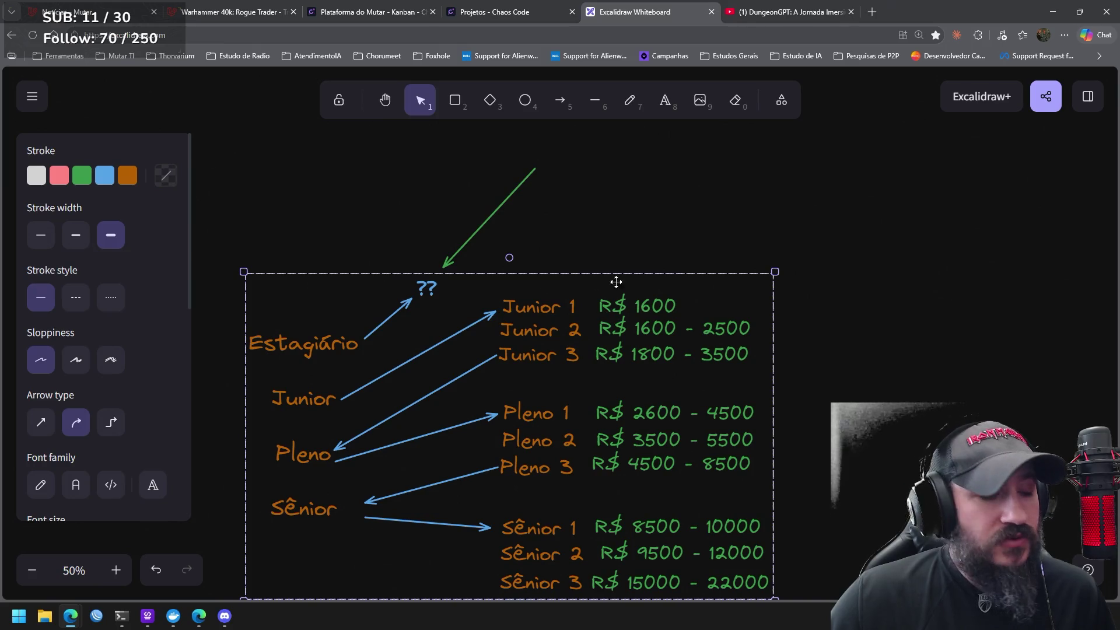
pyautogui.hscroll(2, 788, 276)
pyautogui.click(434, 192)
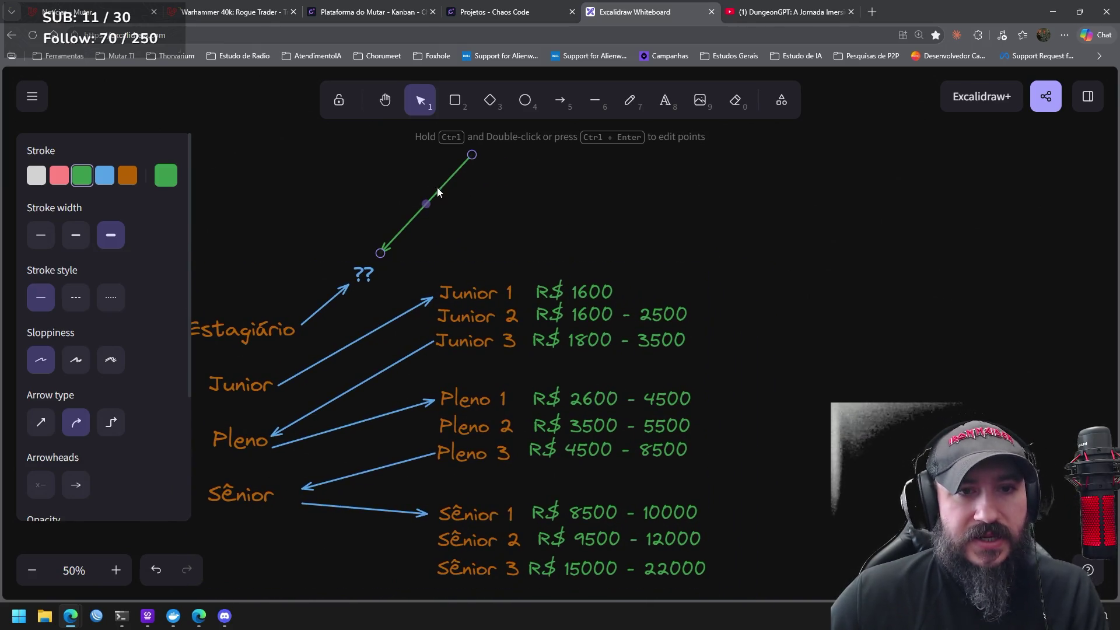
pyautogui.press('Delete')
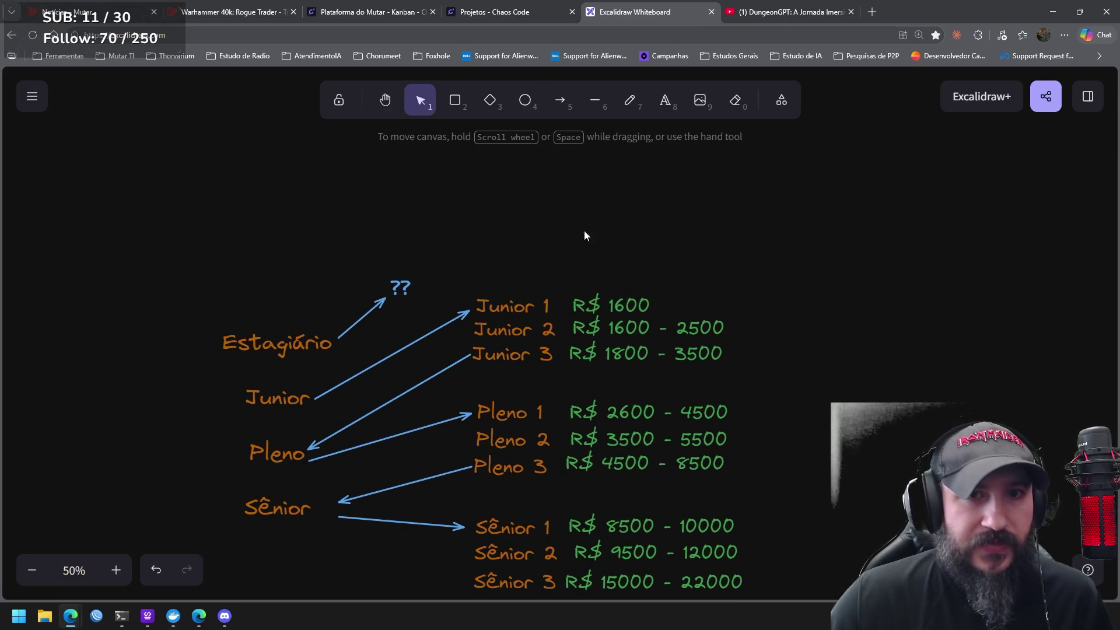
# Draw a new green arrow down to Junior 1, then go back to the DungeonGPT video tab
pyautogui.click(563, 100)
pyautogui.moveTo(437, 219)
pyautogui.mouseDown()
pyautogui.moveTo(475, 300)
pyautogui.moveTo(468, 283)
pyautogui.moveTo(474, 290)
pyautogui.mouseUp()
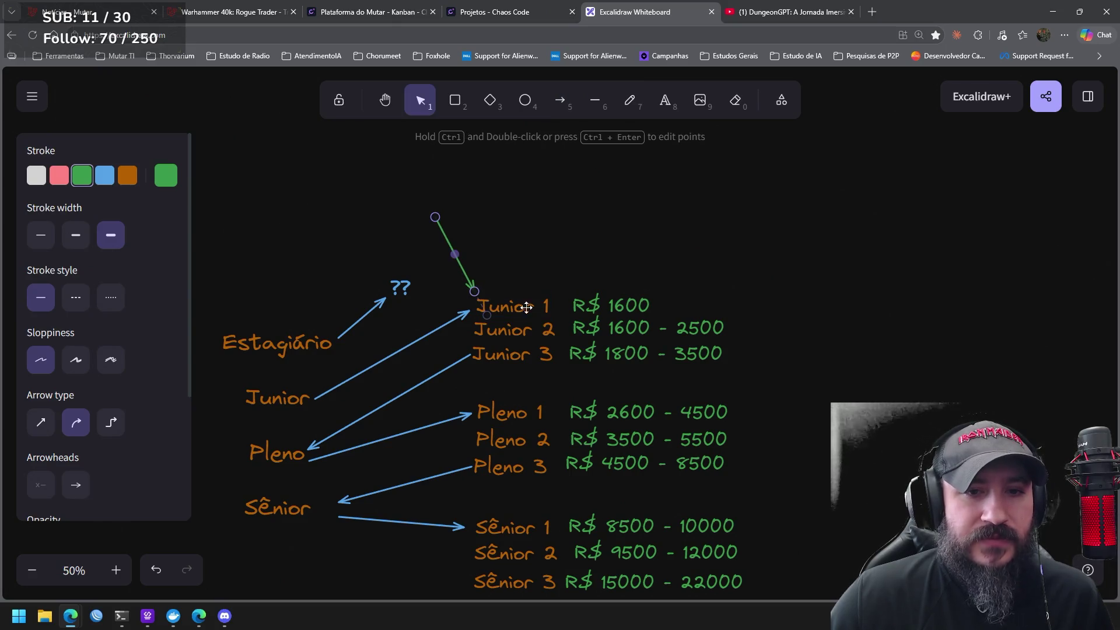
pyautogui.moveTo(841, 367)
pyautogui.mouseDown()
pyautogui.moveTo(815, 248)
pyautogui.moveTo(828, 272)
pyautogui.mouseUp()
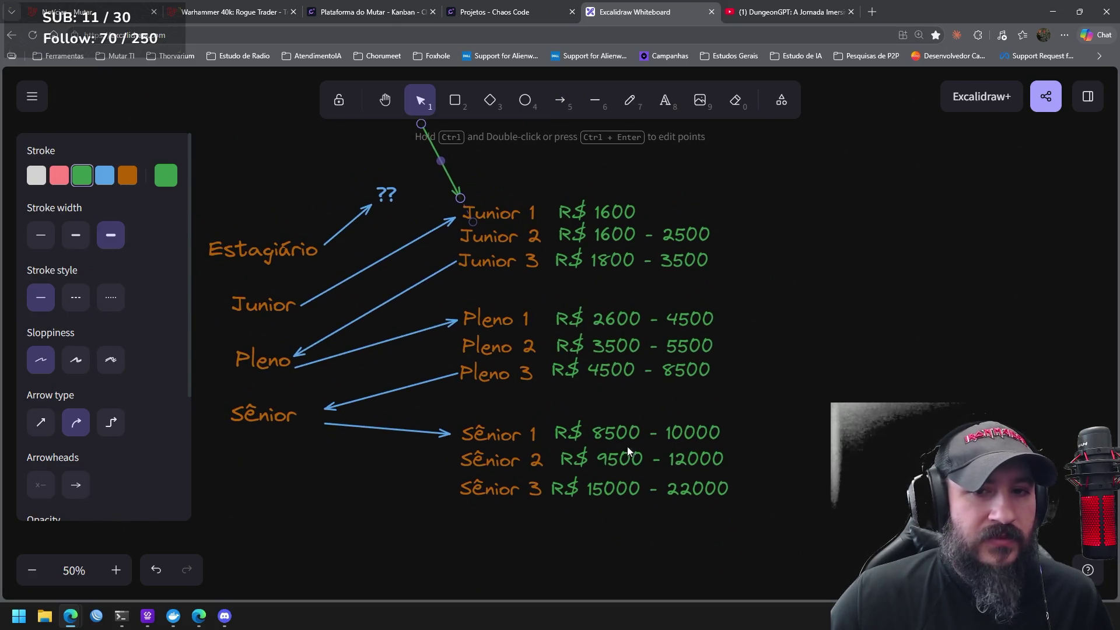
pyautogui.moveTo(739, 226); pyautogui.dragTo(743, 238)
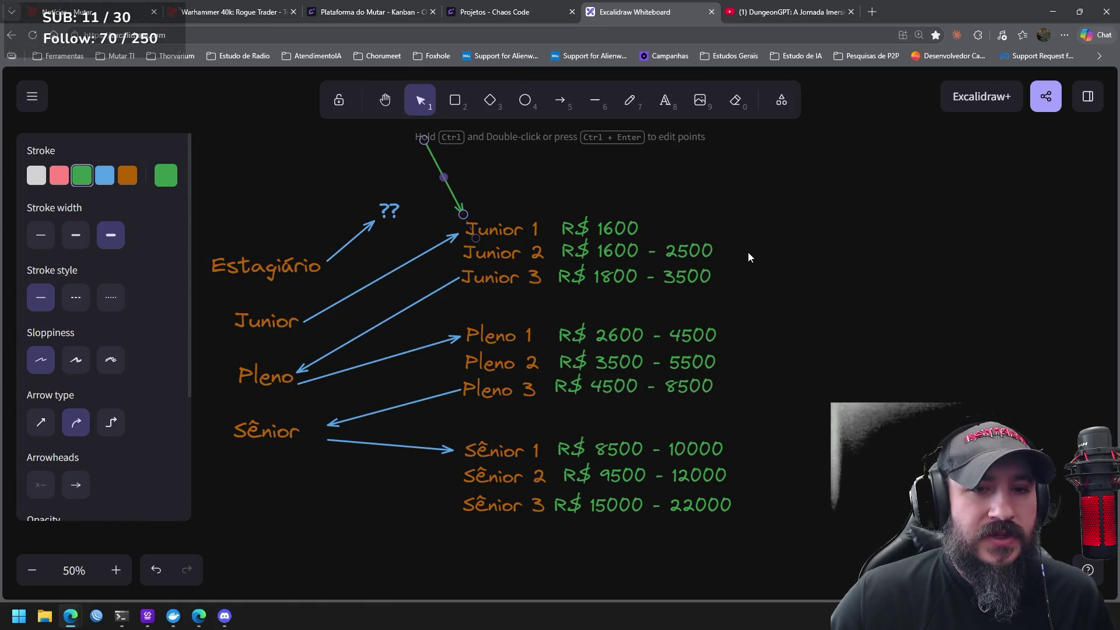
pyautogui.scroll(-1, 753, 251)
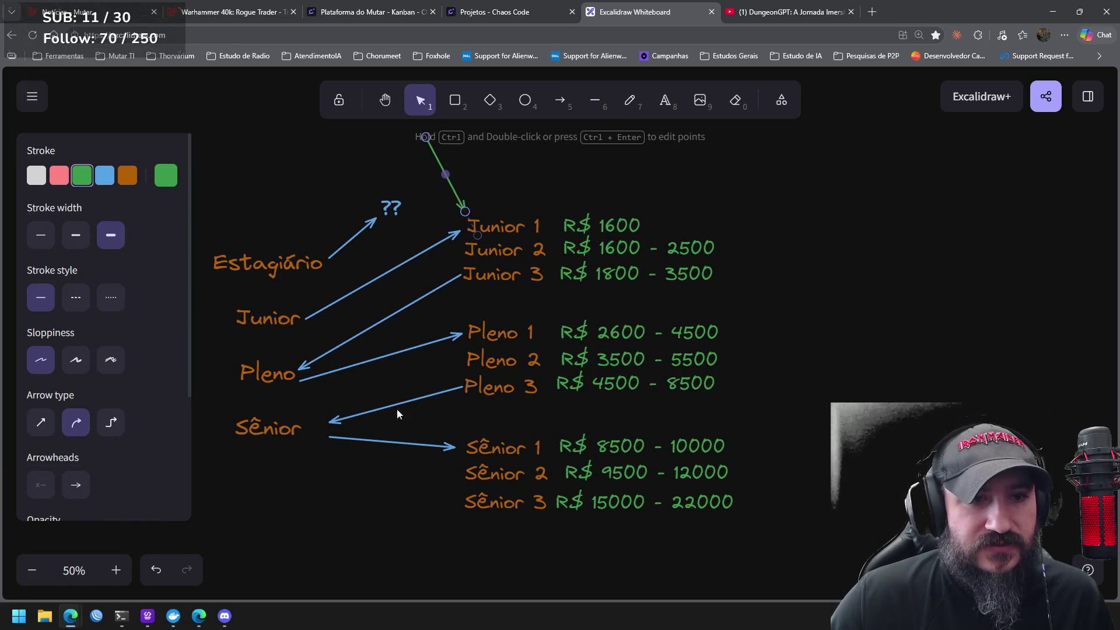
pyautogui.click(814, 14)
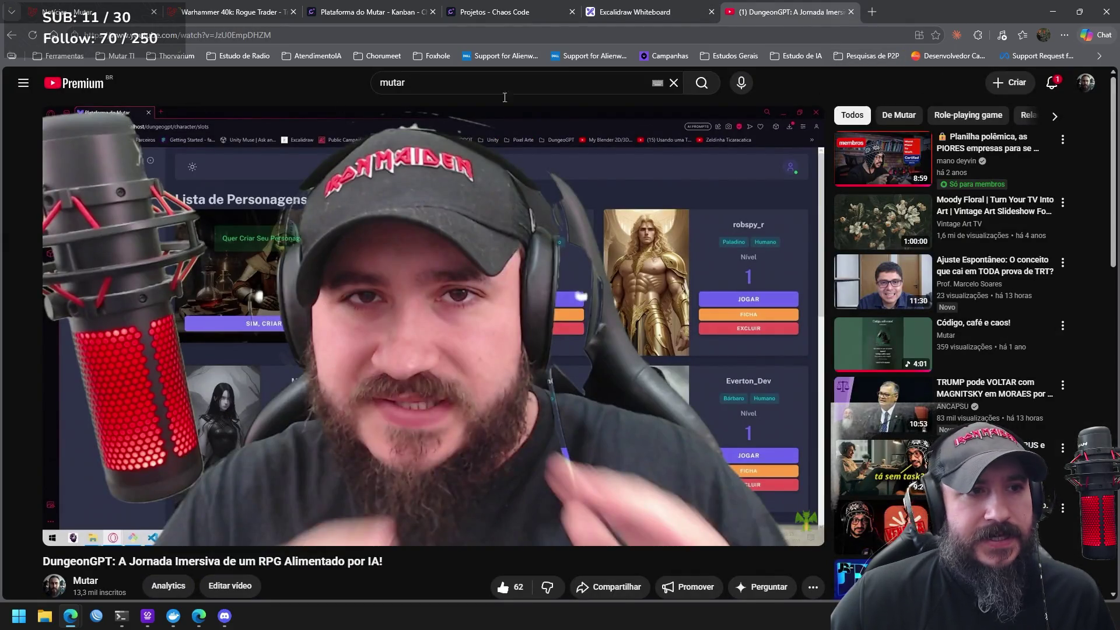
# Open the live stream from the home feed and go to its channel's Ao vivo page
pyautogui.click(93, 90)
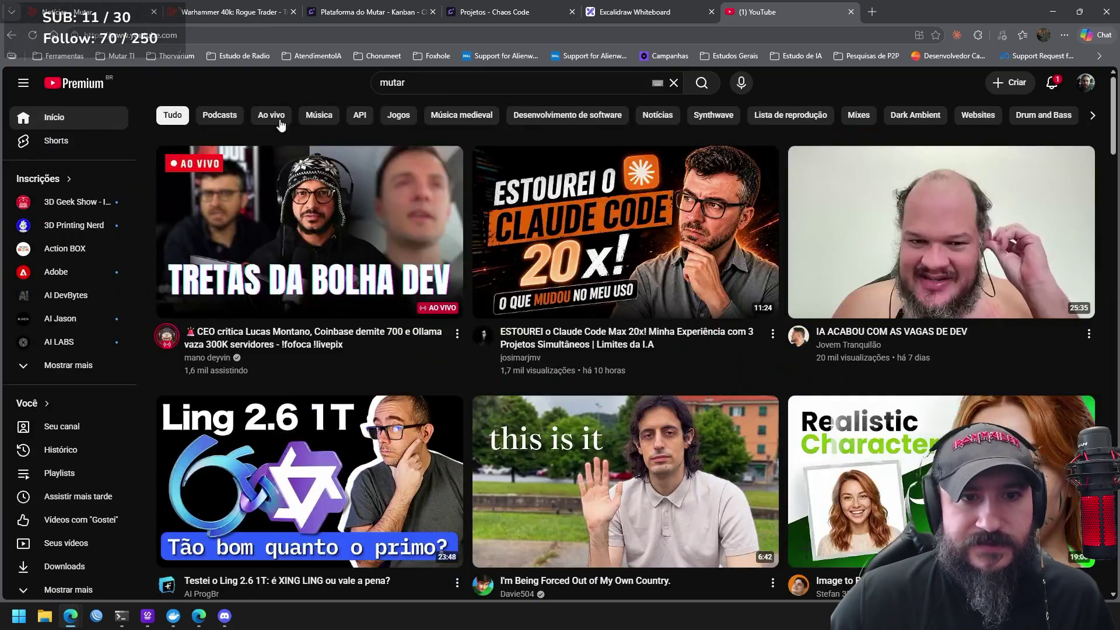
pyautogui.click(184, 345)
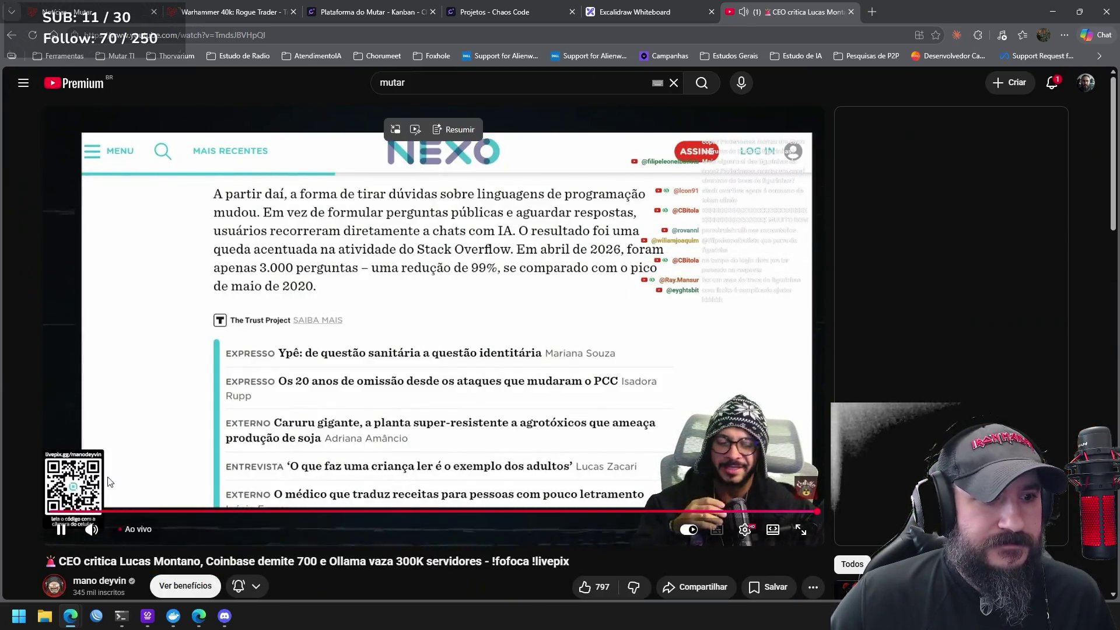
pyautogui.click(132, 577)
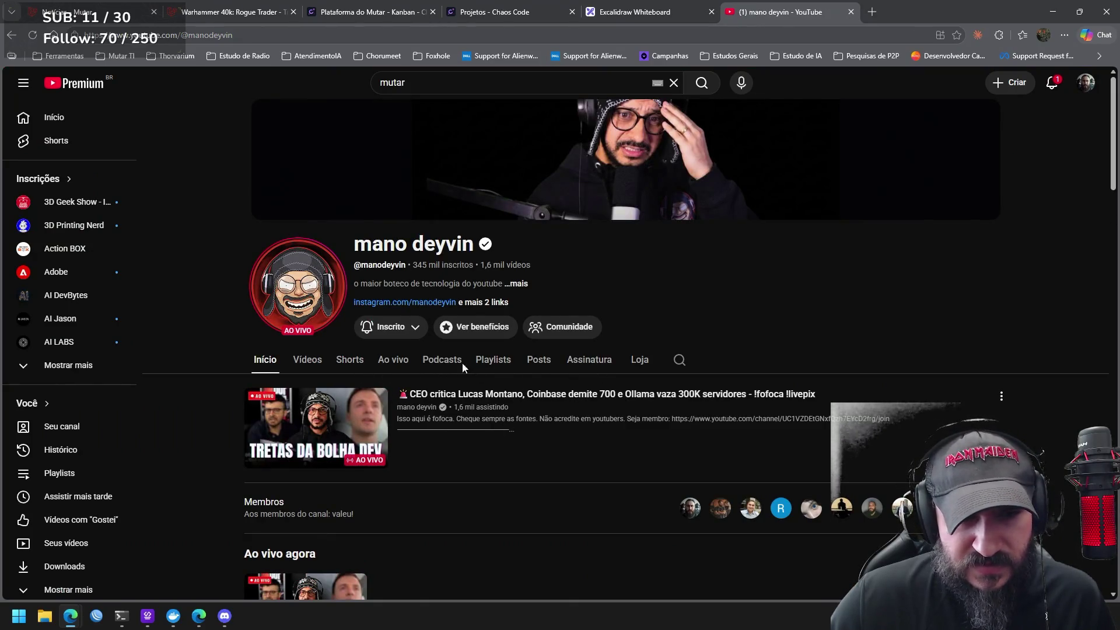
pyautogui.click(401, 368)
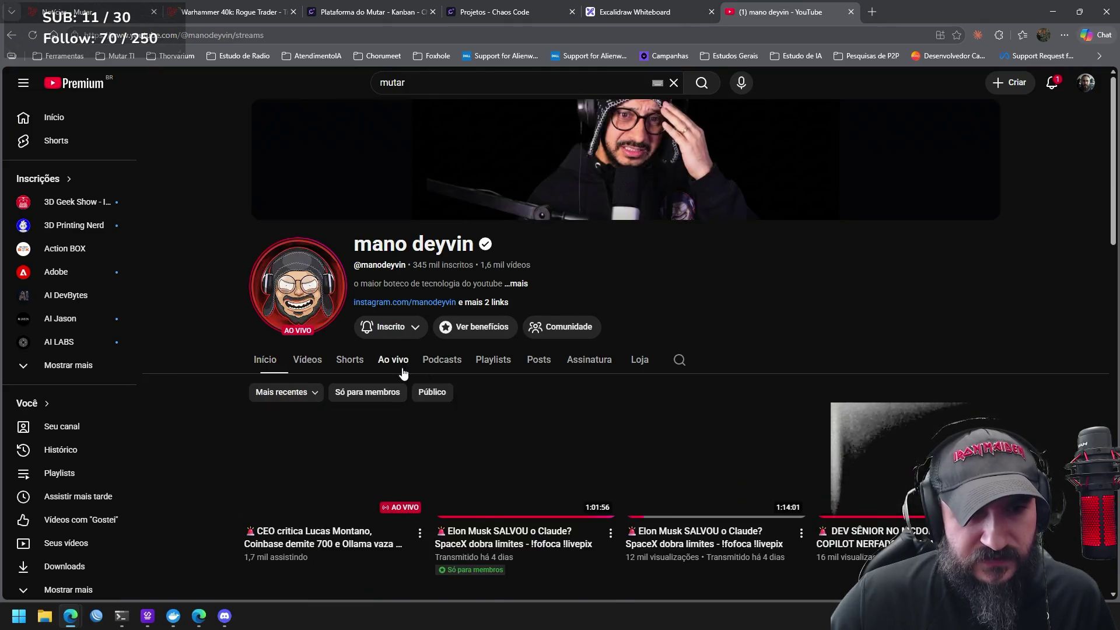
# Search the channel for 'mutar'
pyautogui.scroll(-3, 615, 397)
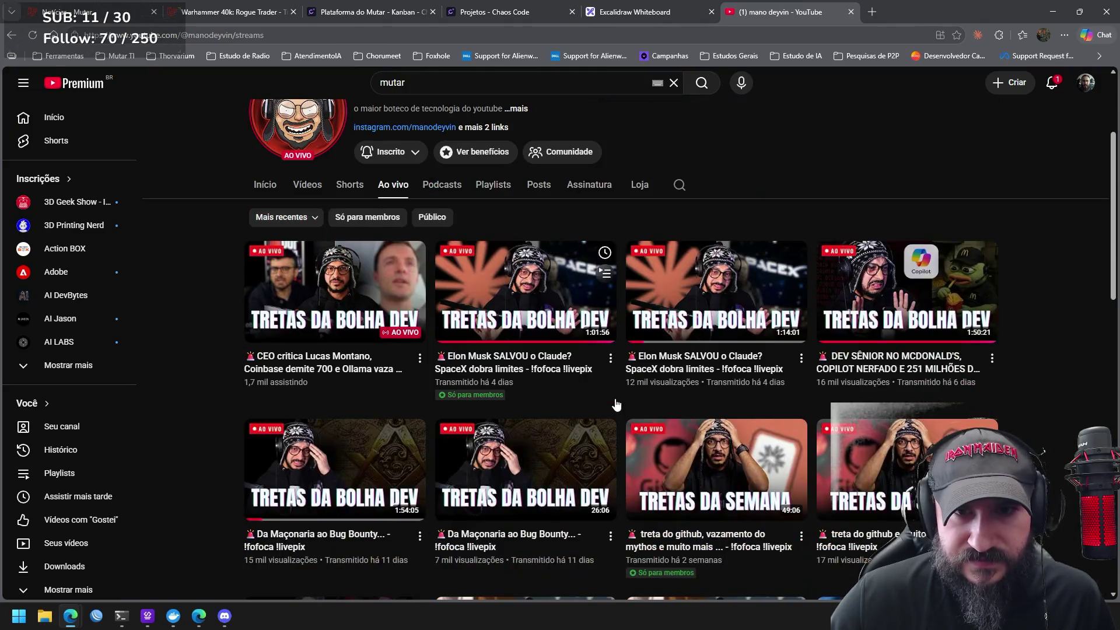
pyautogui.click(686, 191)
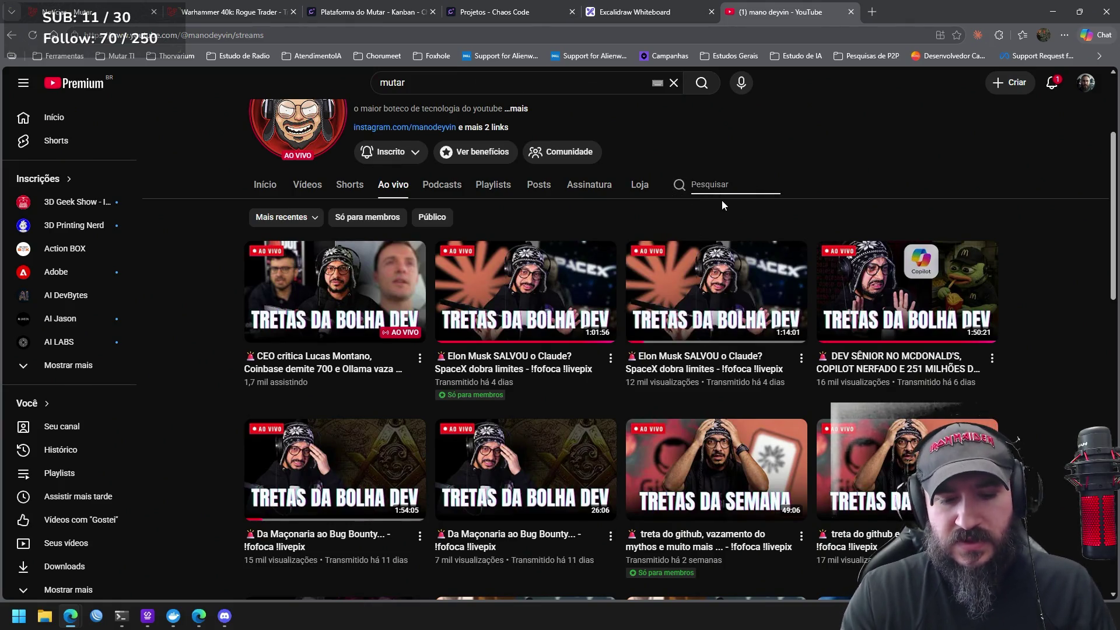
pyautogui.write('mutar')
pyautogui.press('Return')
pyautogui.scroll(-1, 734, 216)
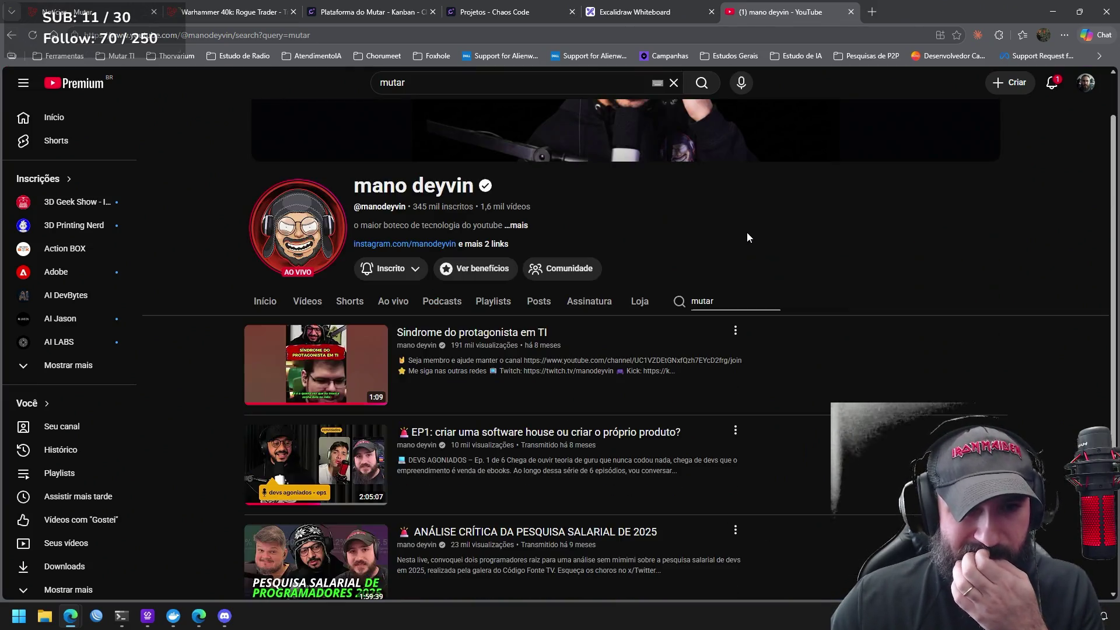
# Open the 'ANÁLISE CRÍTICA DA PESQUISA SALARIAL DE 2025' result in a new tab and switch to it
pyautogui.scroll(-2, 747, 233)
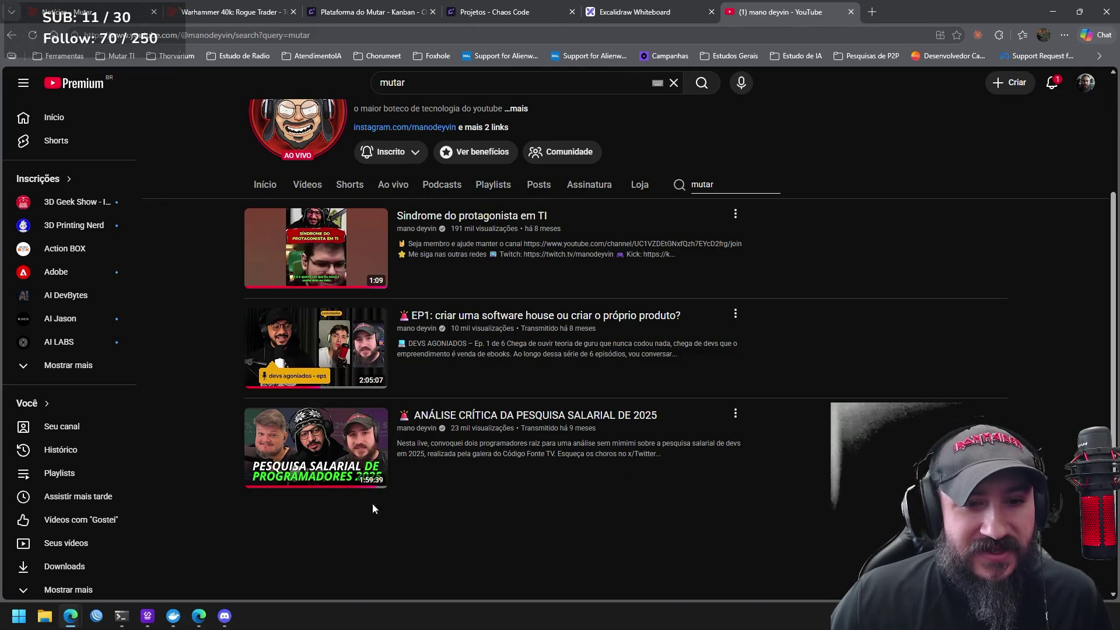
pyautogui.rightClick(547, 418)
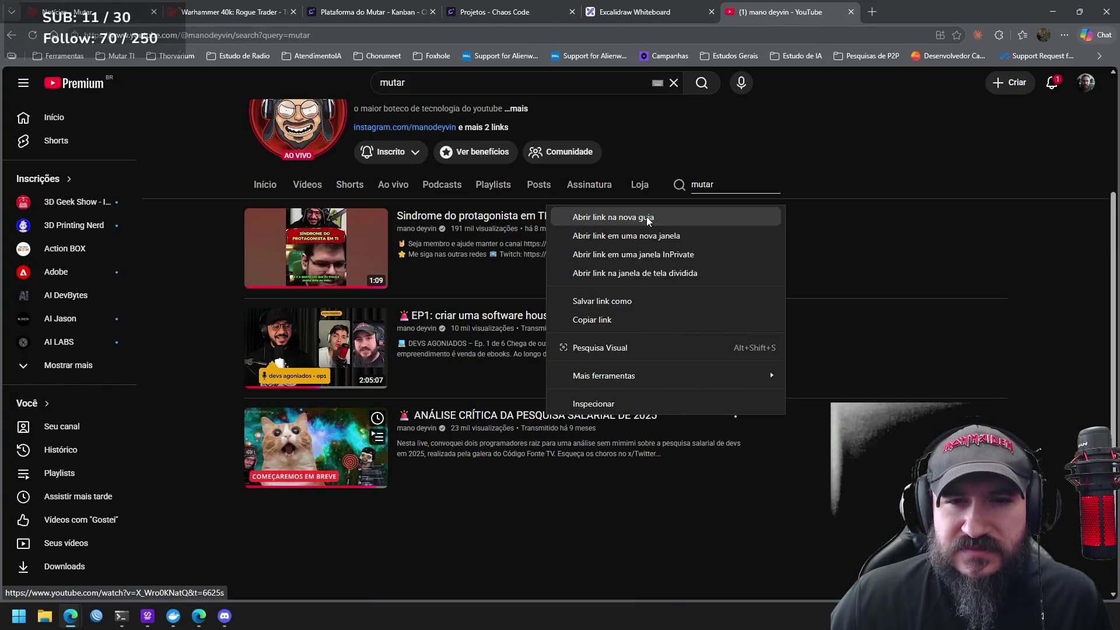
pyautogui.click(647, 218)
pyautogui.hotkey('ctrl', 'Tab')
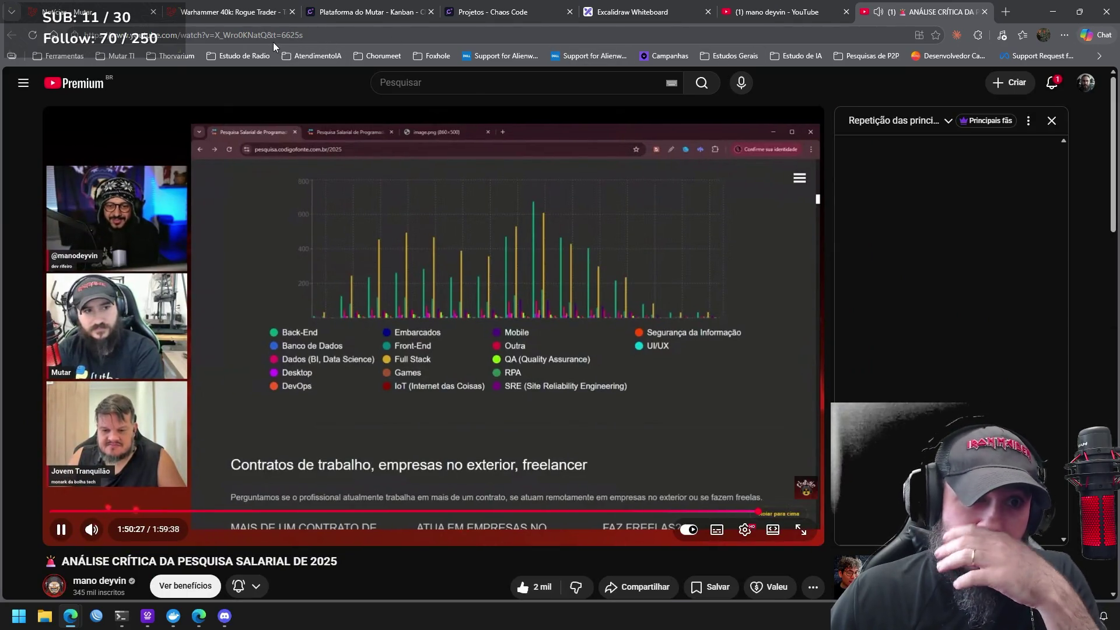
# Pause the survey video, jump to its salary-range chart at 1:13:47, and return to the Excalidraw chart
pyautogui.moveTo(266, 35); pyautogui.dragTo(85, 35)
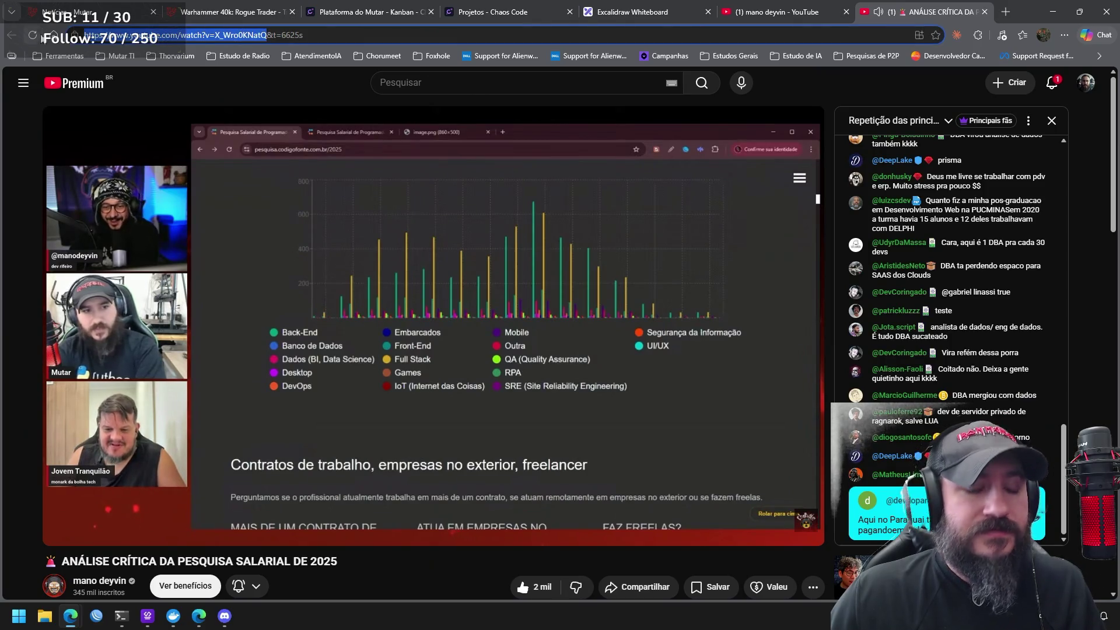
pyautogui.click(533, 338)
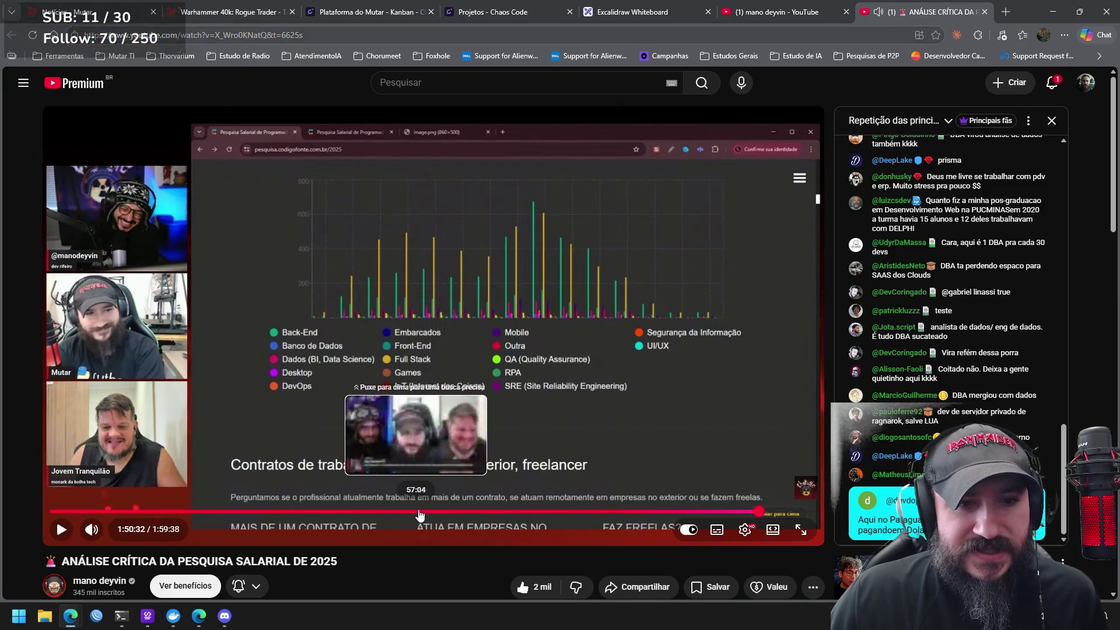
pyautogui.click(519, 513)
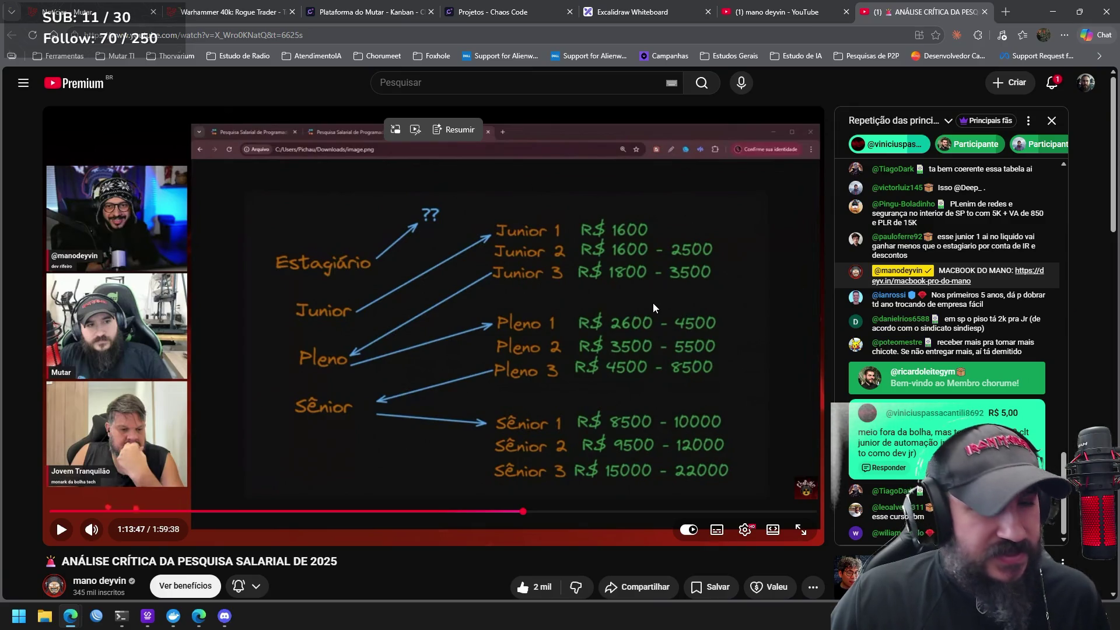
pyautogui.click(639, 22)
pyautogui.moveTo(782, 345)
pyautogui.mouseDown()
pyautogui.moveTo(742, 325)
pyautogui.moveTo(739, 368)
pyautogui.moveTo(741, 355)
pyautogui.mouseUp()
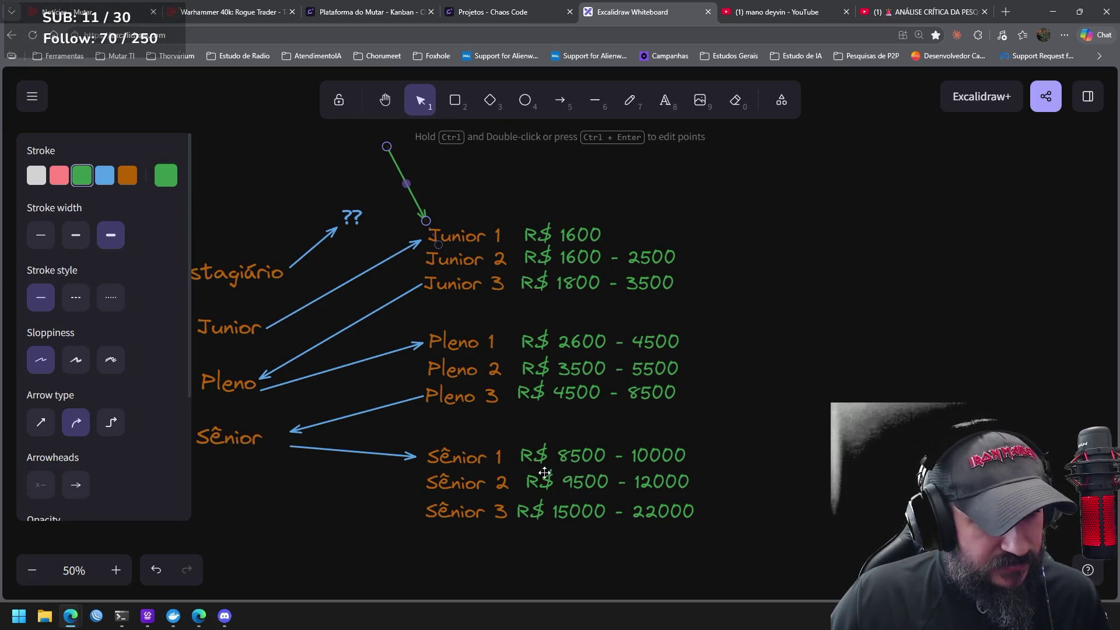
# Delete the green arrow and sketch a green freehand bracket right of the Junior 1–3 rows
pyautogui.moveTo(712, 340); pyautogui.dragTo(722, 339)
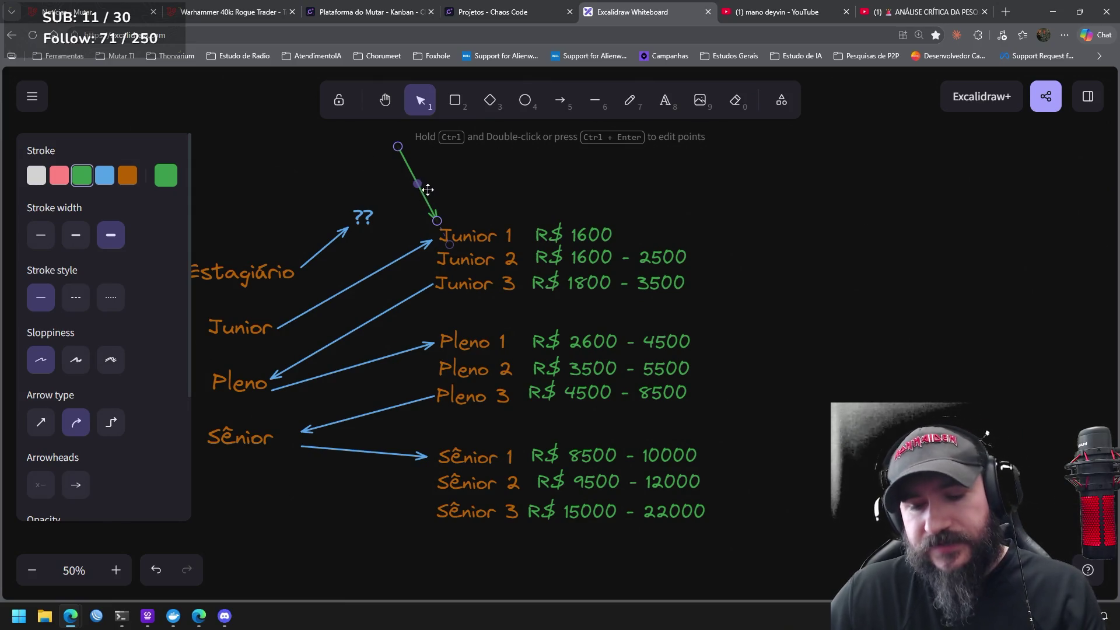
pyautogui.press('Delete')
pyautogui.click(443, 233)
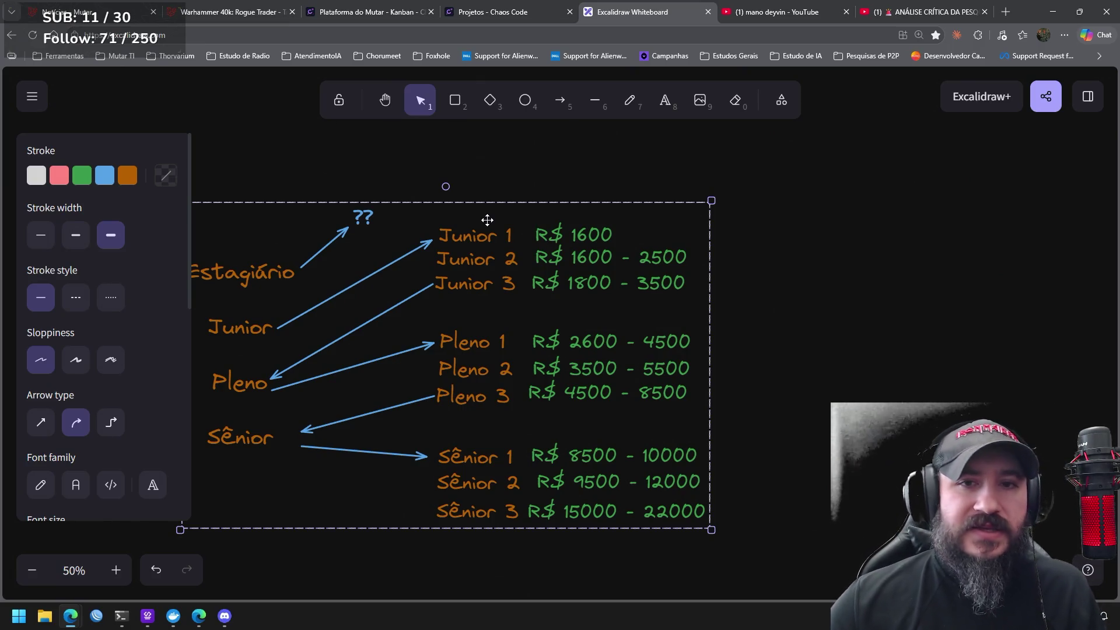
pyautogui.click(676, 119)
pyautogui.click(624, 102)
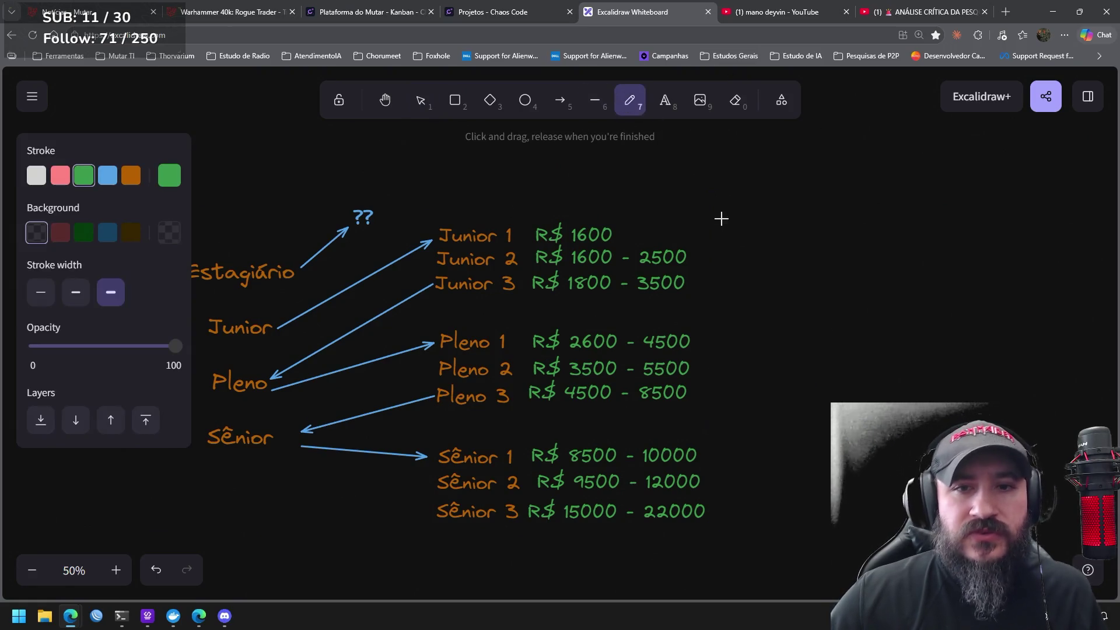
pyautogui.moveTo(679, 205)
pyautogui.mouseDown()
pyautogui.moveTo(707, 225)
pyautogui.moveTo(710, 288)
pyautogui.moveTo(666, 296)
pyautogui.mouseUp()
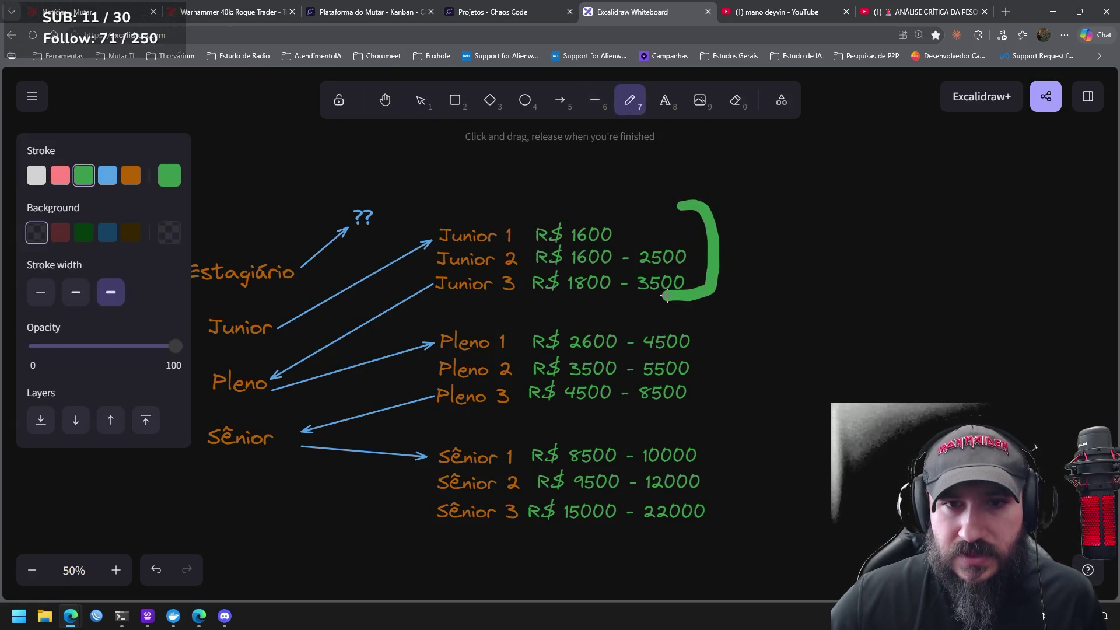
pyautogui.click(665, 100)
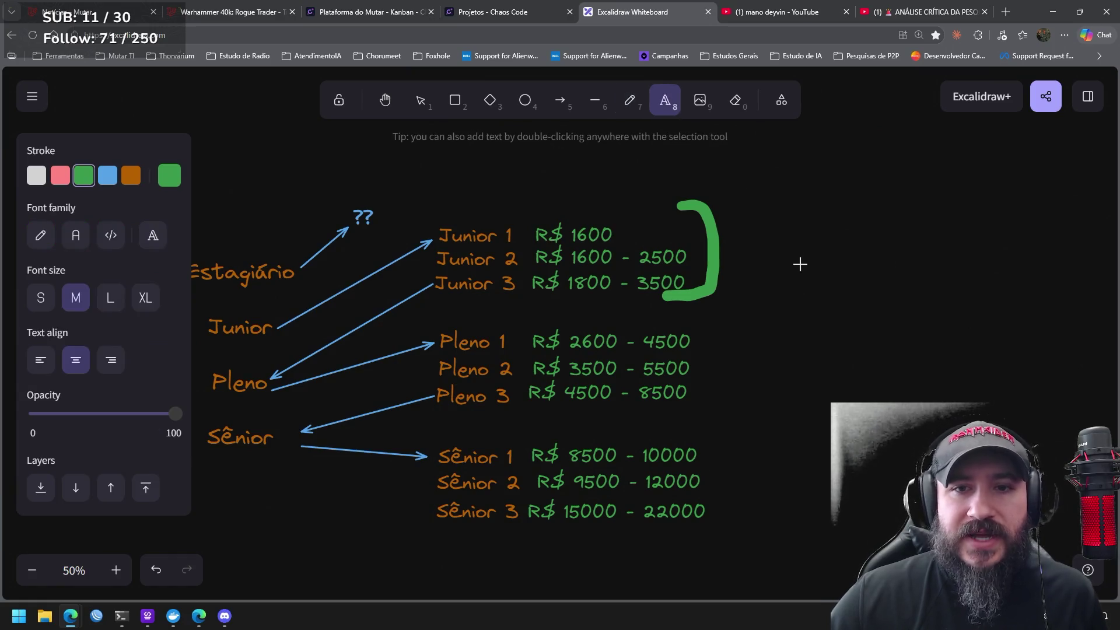
# Add a large green '5 anos' label just right of the Junior bracket
pyautogui.click(748, 242)
pyautogui.write('5')
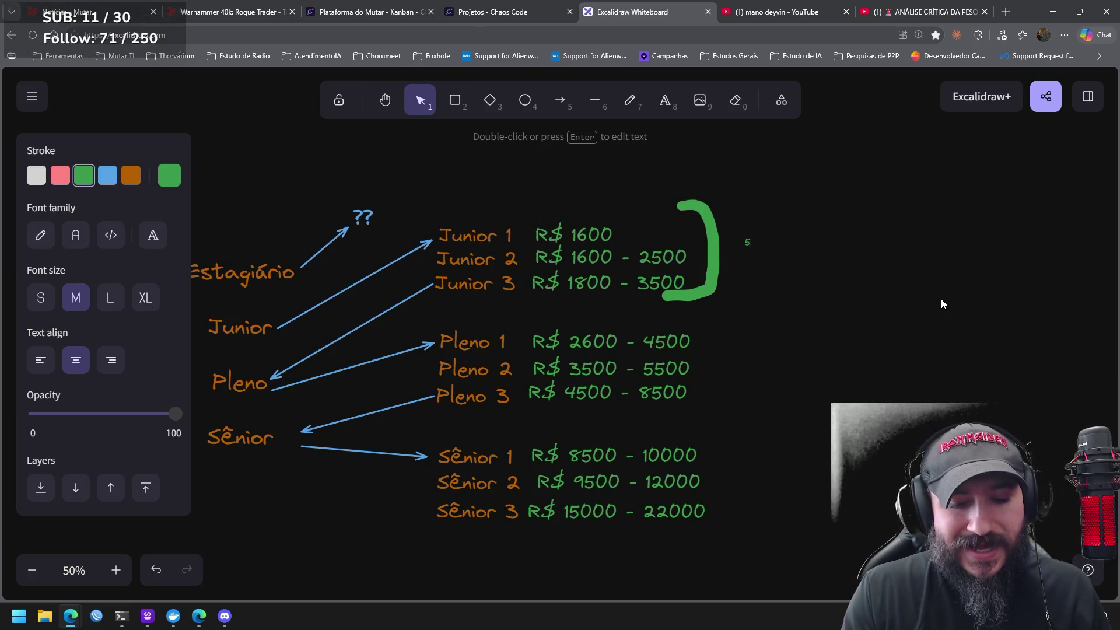
pyautogui.write(' anos')
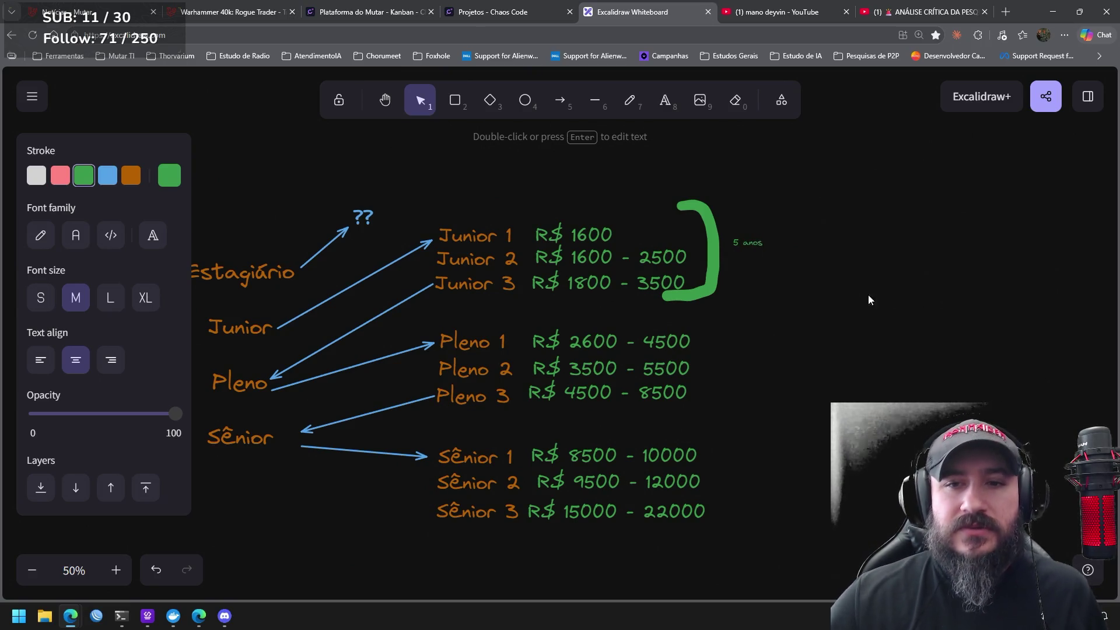
pyautogui.click(846, 280)
pyautogui.click(752, 246)
pyautogui.moveTo(767, 254)
pyautogui.mouseDown()
pyautogui.moveTo(803, 282)
pyautogui.moveTo(898, 286)
pyautogui.mouseUp()
pyautogui.click(830, 343)
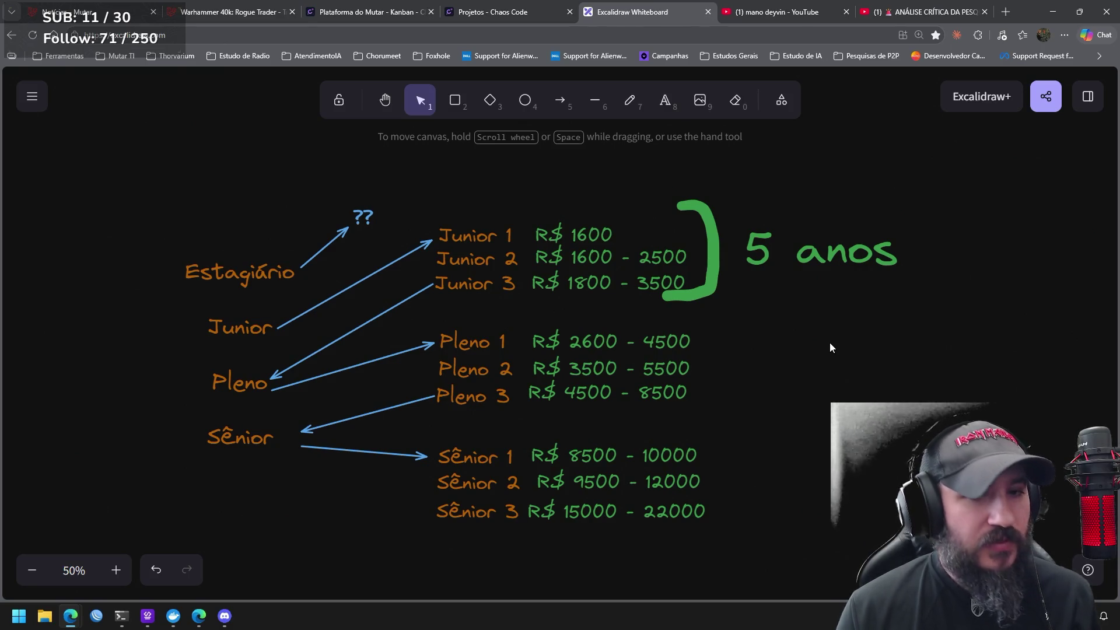
pyautogui.click(560, 100)
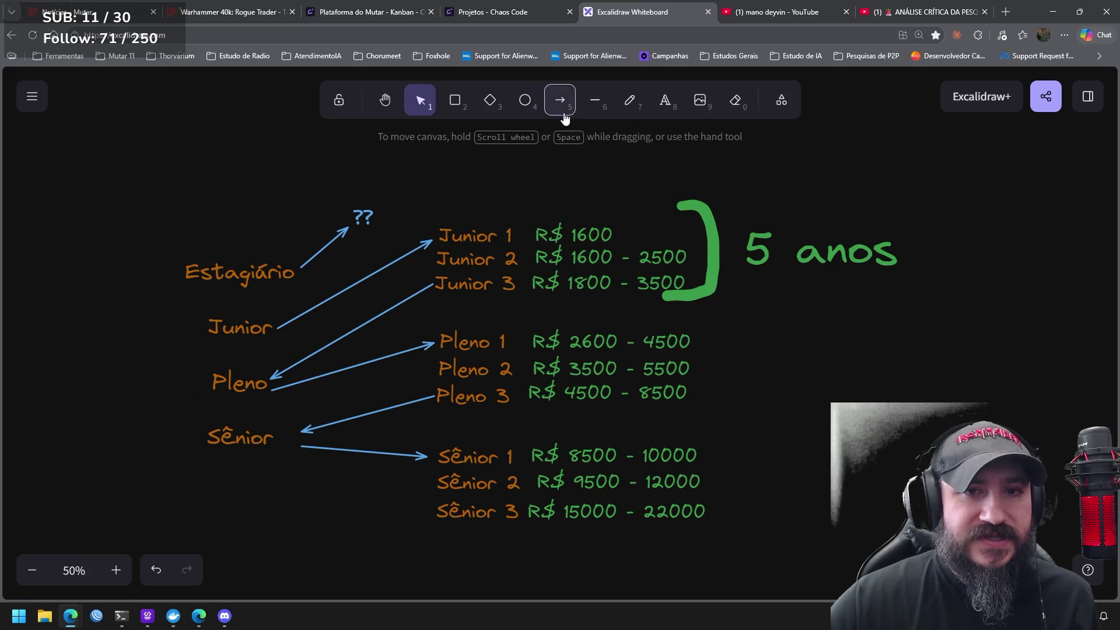
# Draw a test green arrow below the bracket, then move '5 anos' slightly lower
pyautogui.moveTo(742, 298); pyautogui.dragTo(737, 488)
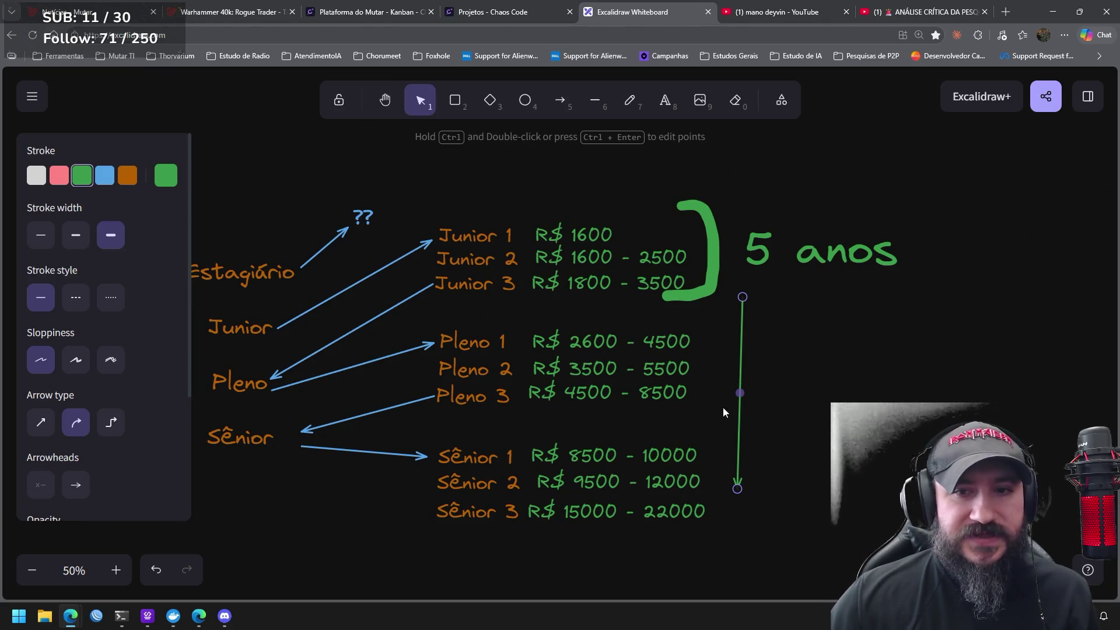
pyautogui.click(966, 264)
pyautogui.moveTo(898, 305); pyautogui.dragTo(733, 209)
pyautogui.moveTo(837, 231); pyautogui.dragTo(835, 239)
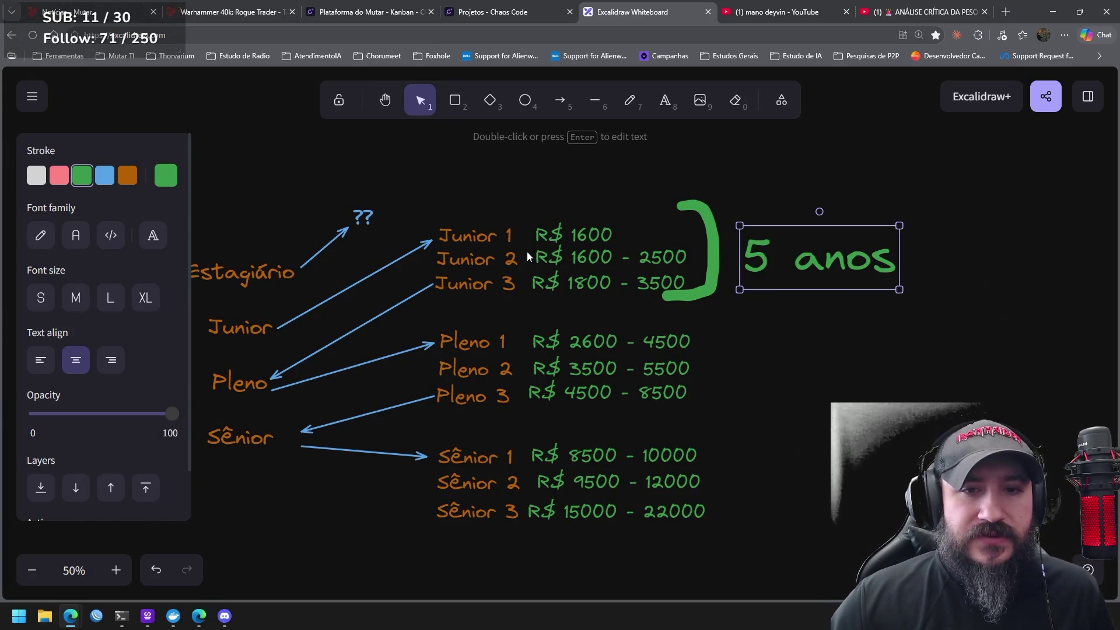
pyautogui.click(665, 101)
# Add an enlarged '2 anos' label above the R$ 1600 salary
pyautogui.click(628, 220)
pyautogui.write('2 anos')
pyautogui.click(744, 194)
pyautogui.click(630, 221)
pyautogui.moveTo(645, 215)
pyautogui.mouseDown()
pyautogui.moveTo(694, 201)
pyautogui.moveTo(609, 201)
pyautogui.moveTo(606, 214)
pyautogui.moveTo(577, 184)
pyautogui.moveTo(626, 210)
pyautogui.moveTo(649, 205)
pyautogui.mouseUp()
pyautogui.click(758, 199)
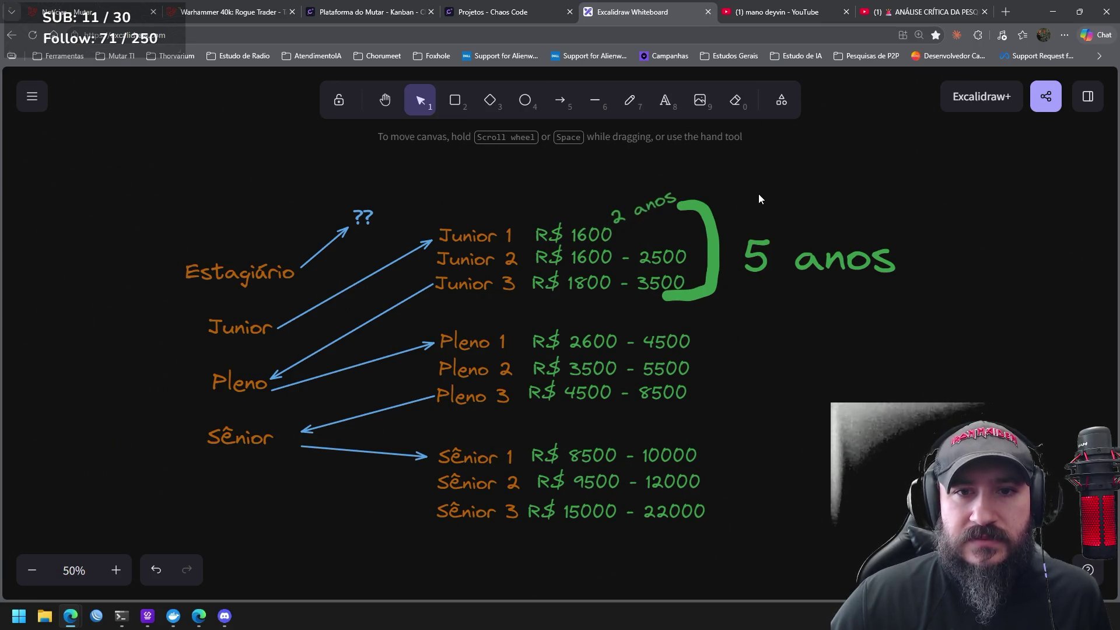
# Make '2 anos' pink and move it down beside the Junior 1 salary
pyautogui.click(642, 214)
pyautogui.click(59, 175)
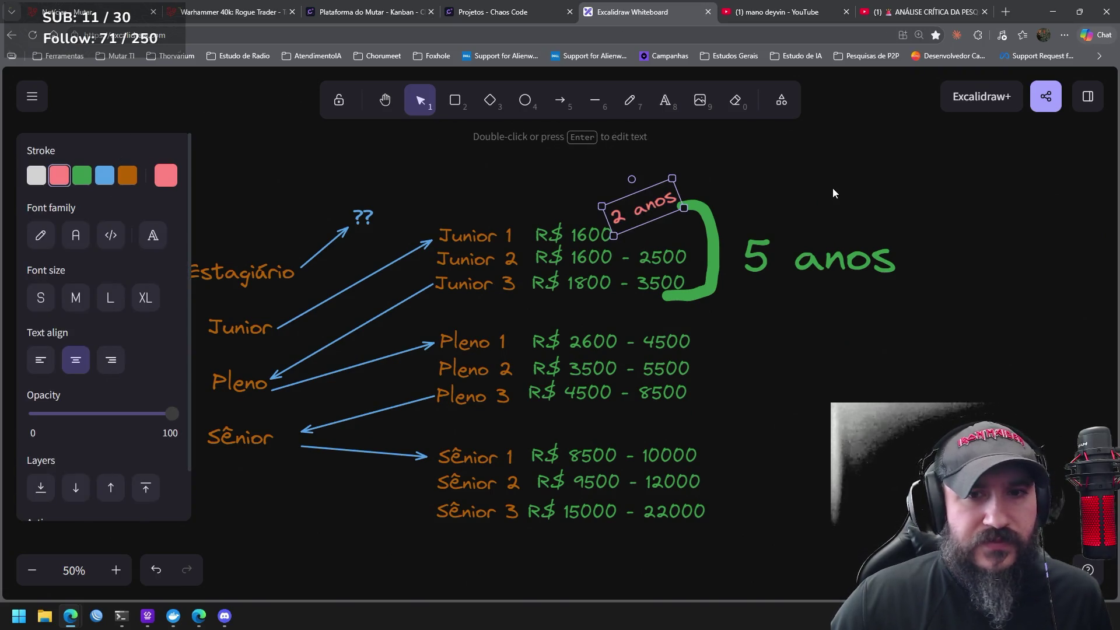
pyautogui.click(830, 186)
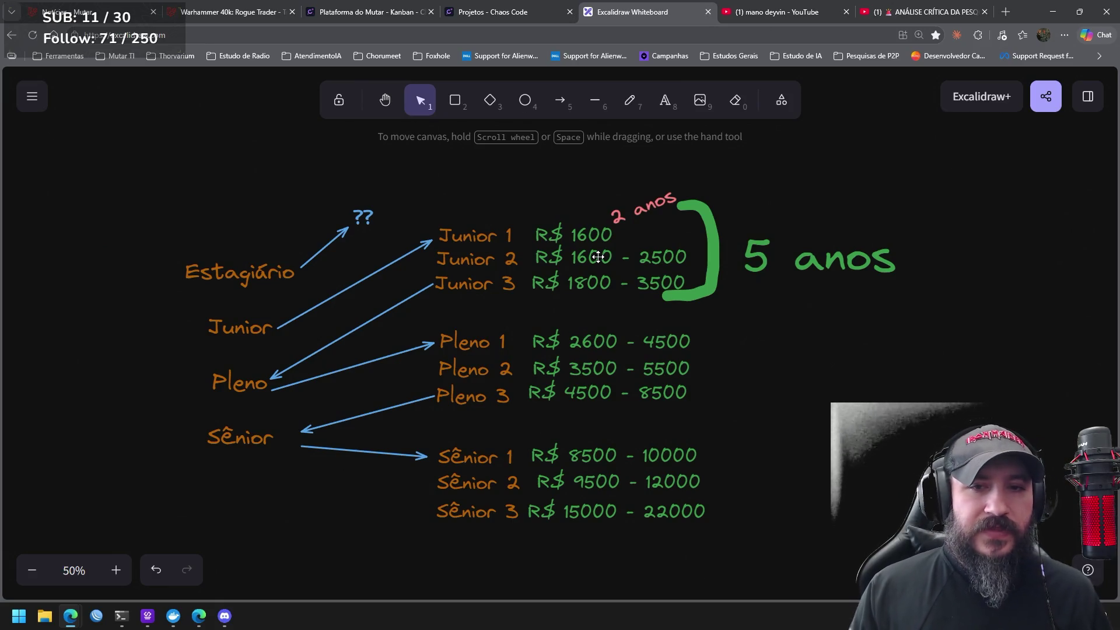
pyautogui.moveTo(650, 210); pyautogui.dragTo(648, 229)
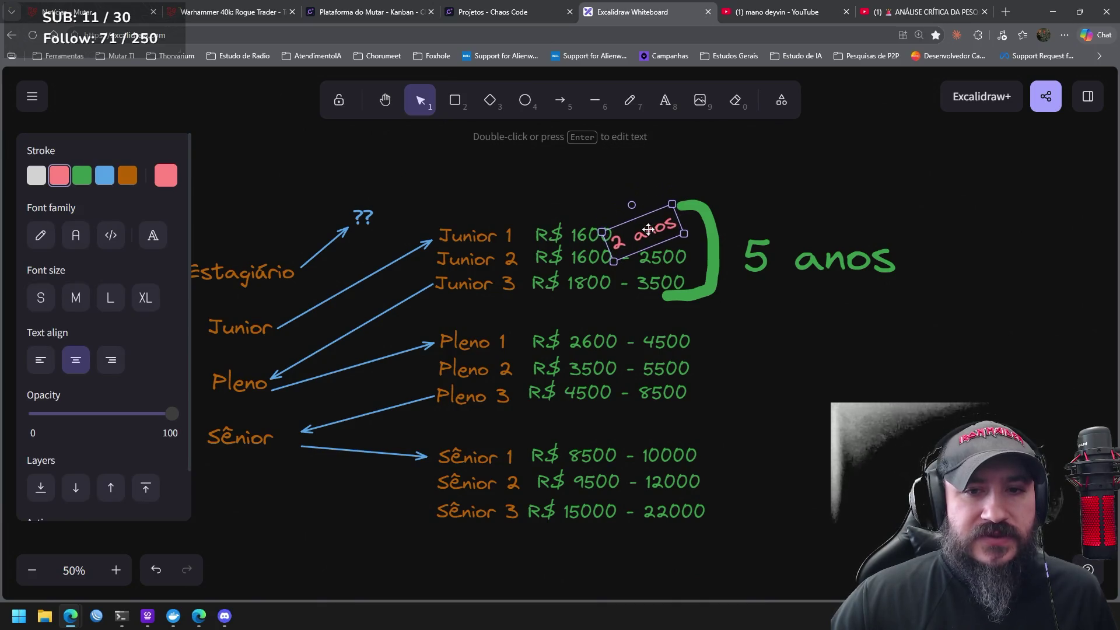
pyautogui.click(805, 351)
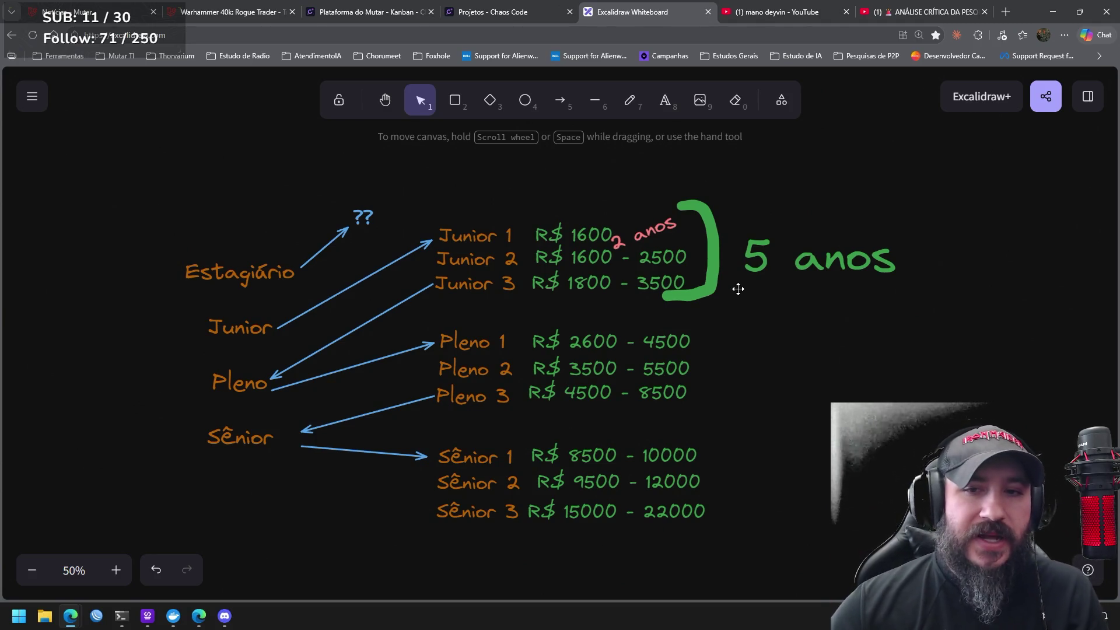
# Insert '3 a ' before '5 anos' so the label reads '3 a 5 anos', and shift it slightly
pyautogui.click(761, 258)
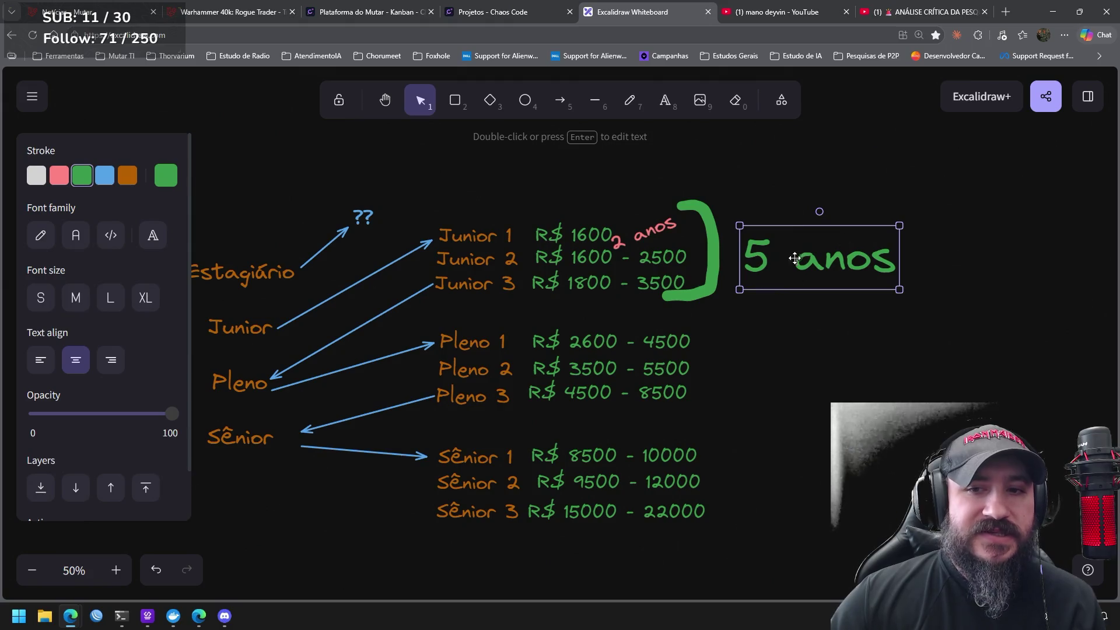
pyautogui.doubleClick(769, 257)
pyautogui.hotkey('ctrl', 'a')
pyautogui.doubleClick(769, 257)
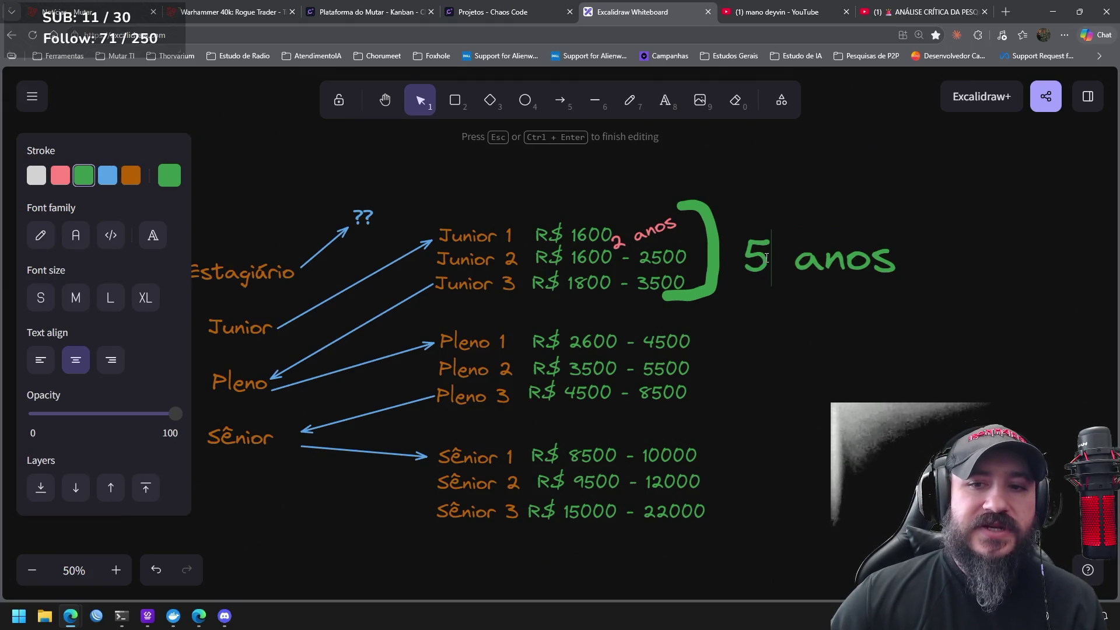
pyautogui.press('Left')
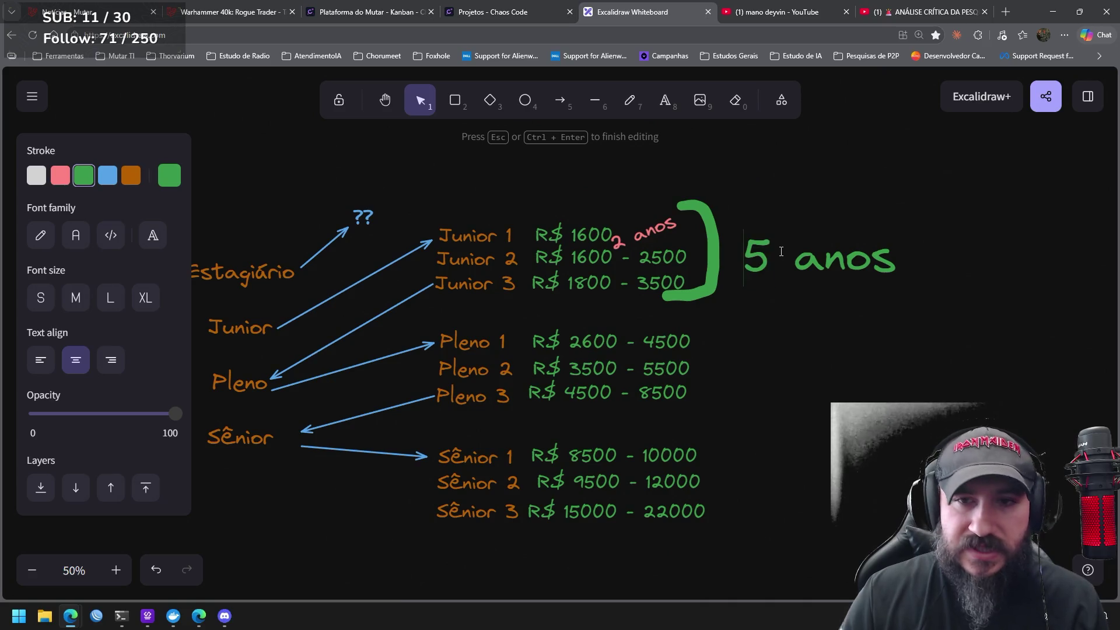
pyautogui.write('3 a')
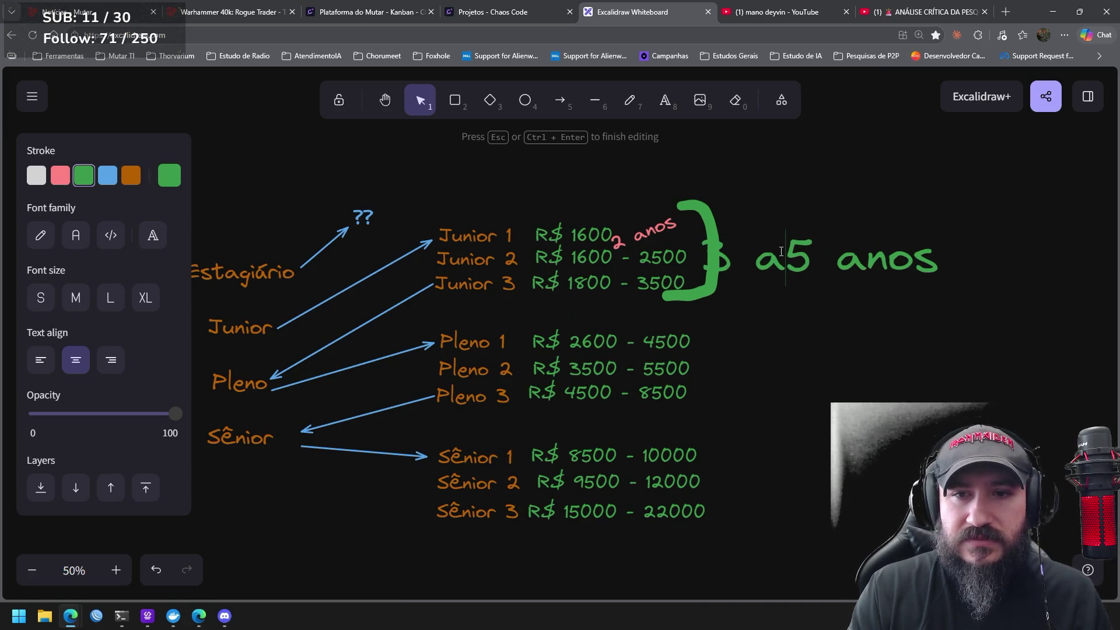
pyautogui.click(902, 338)
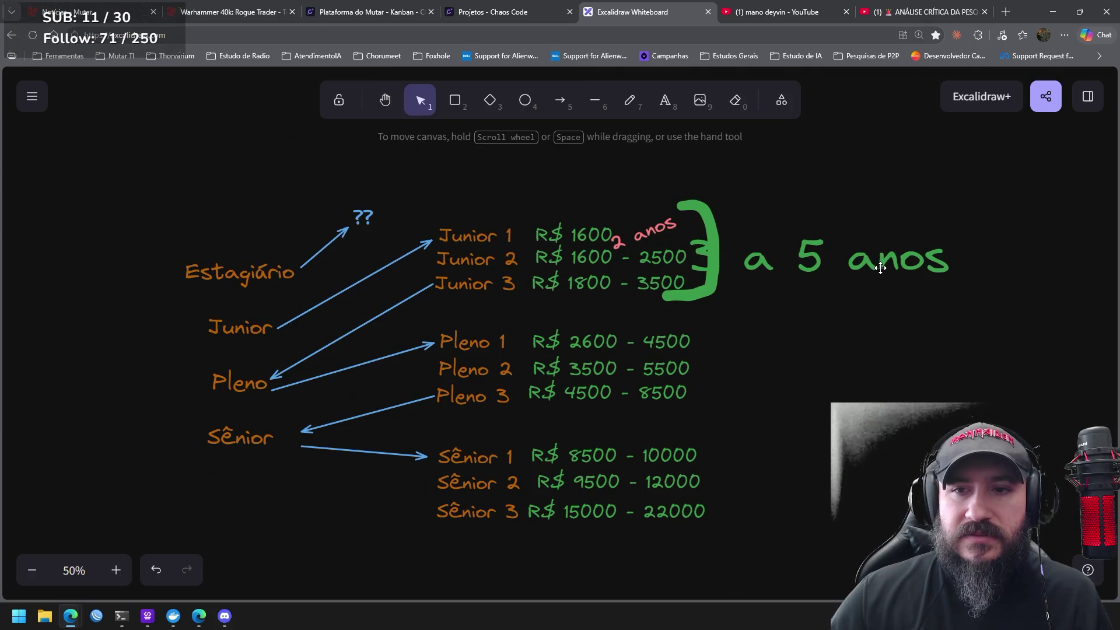
pyautogui.click(940, 268)
pyautogui.moveTo(941, 269); pyautogui.dragTo(937, 271)
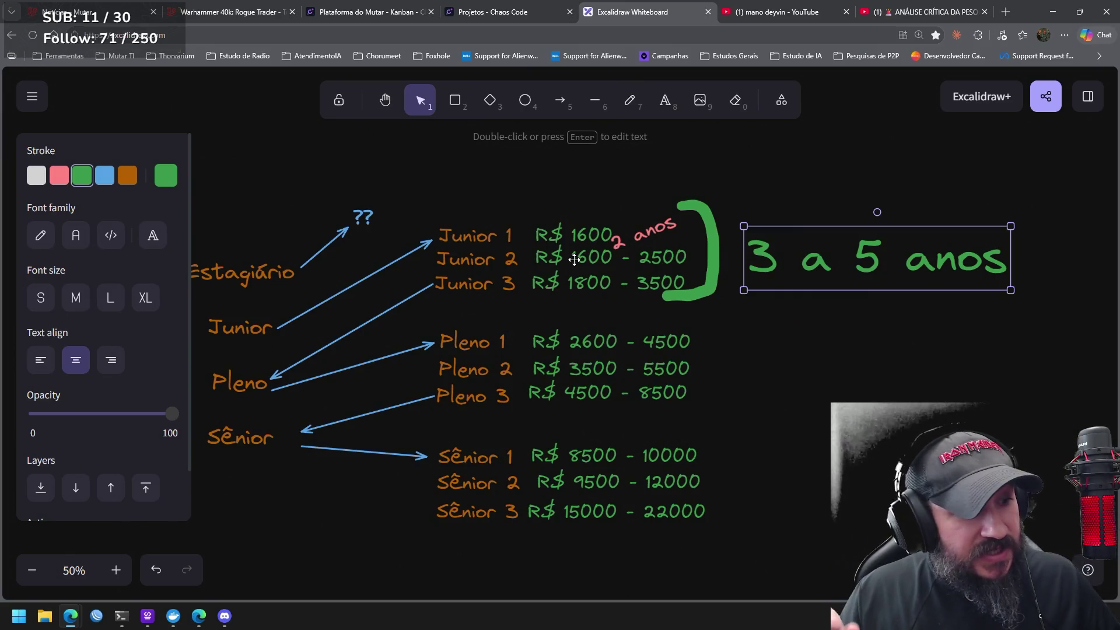
pyautogui.click(456, 283)
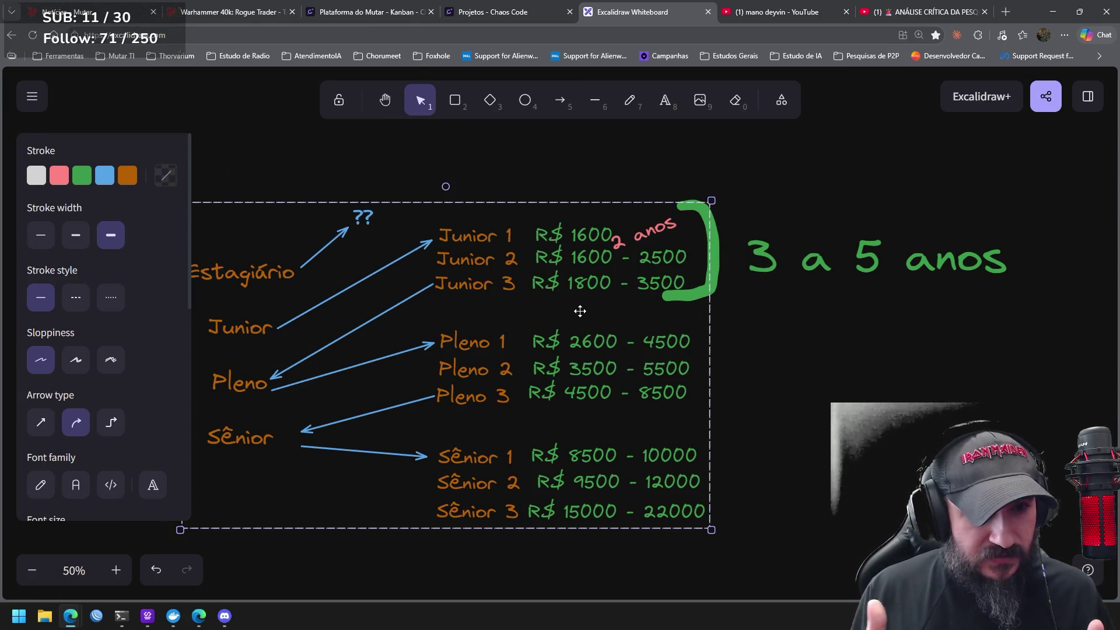
# Draw a short pink arrow from below Junior 3 down to Pleno 1
pyautogui.click(561, 101)
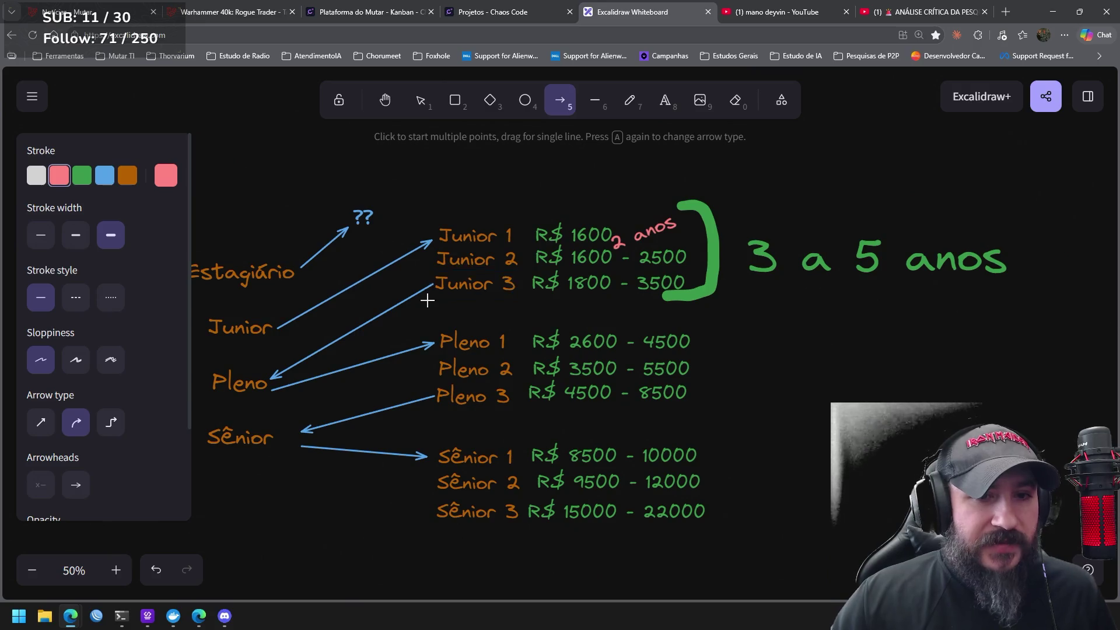
pyautogui.moveTo(403, 306); pyautogui.dragTo(437, 331)
pyautogui.click(841, 441)
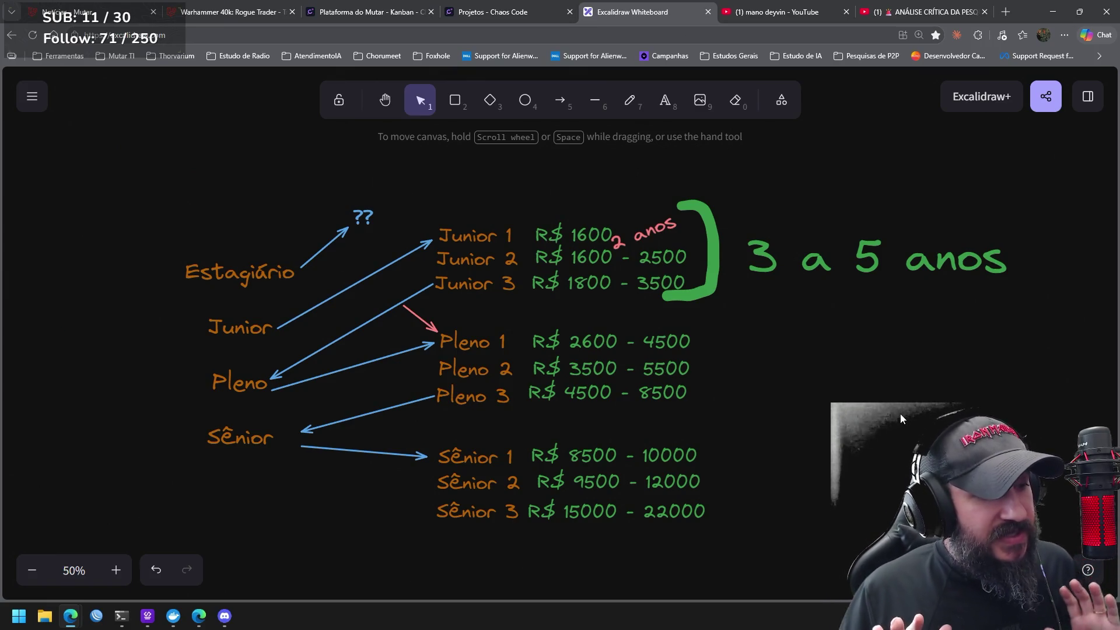
pyautogui.rightClick(816, 274)
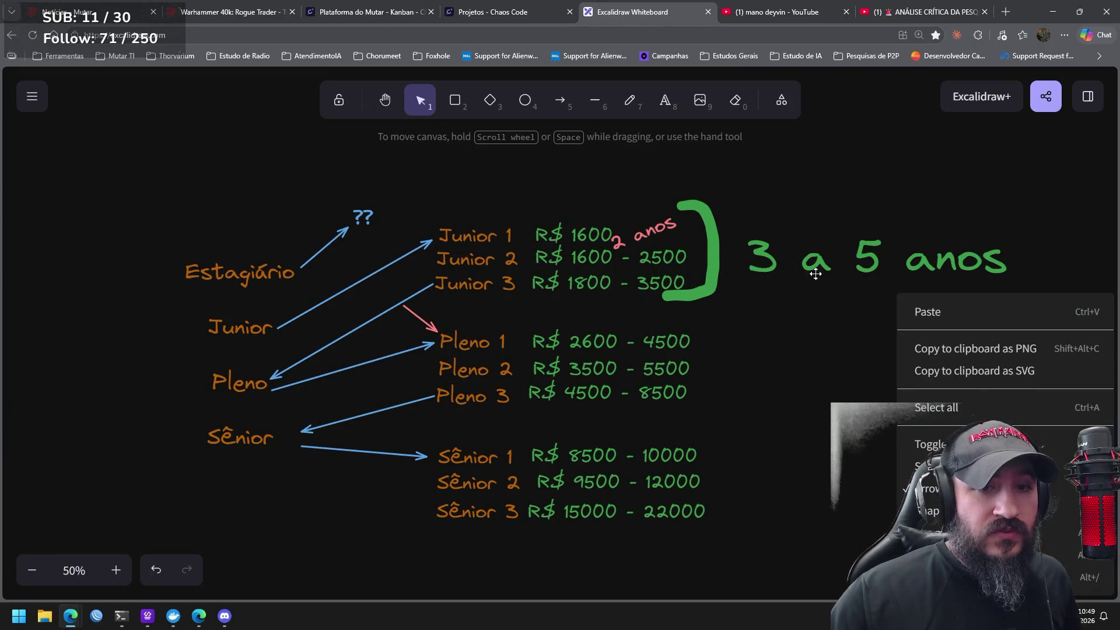
pyautogui.click(524, 242)
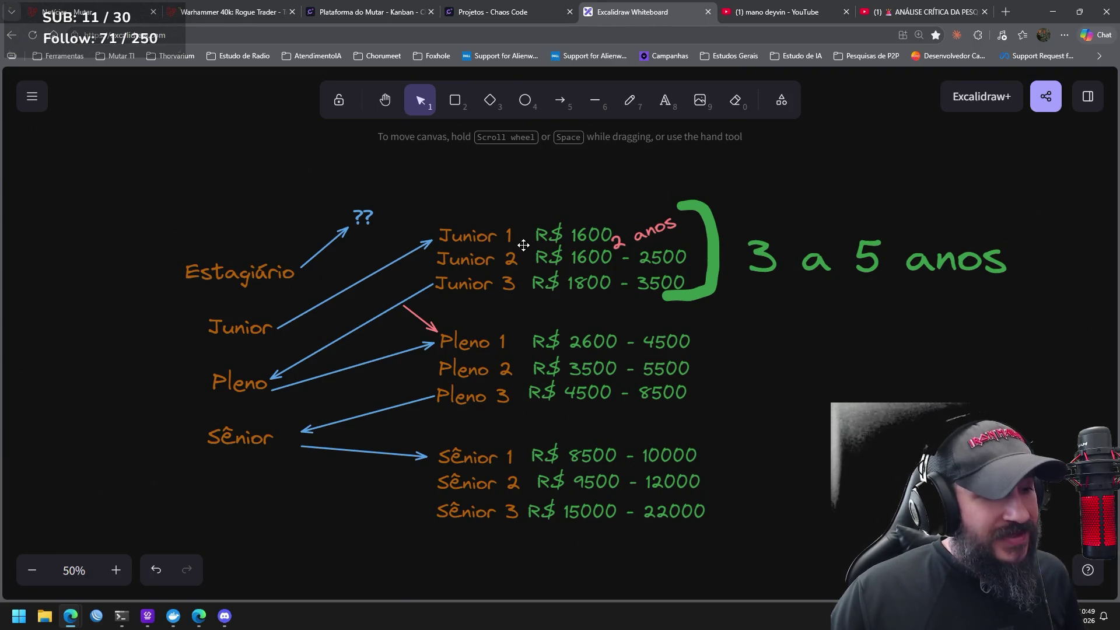
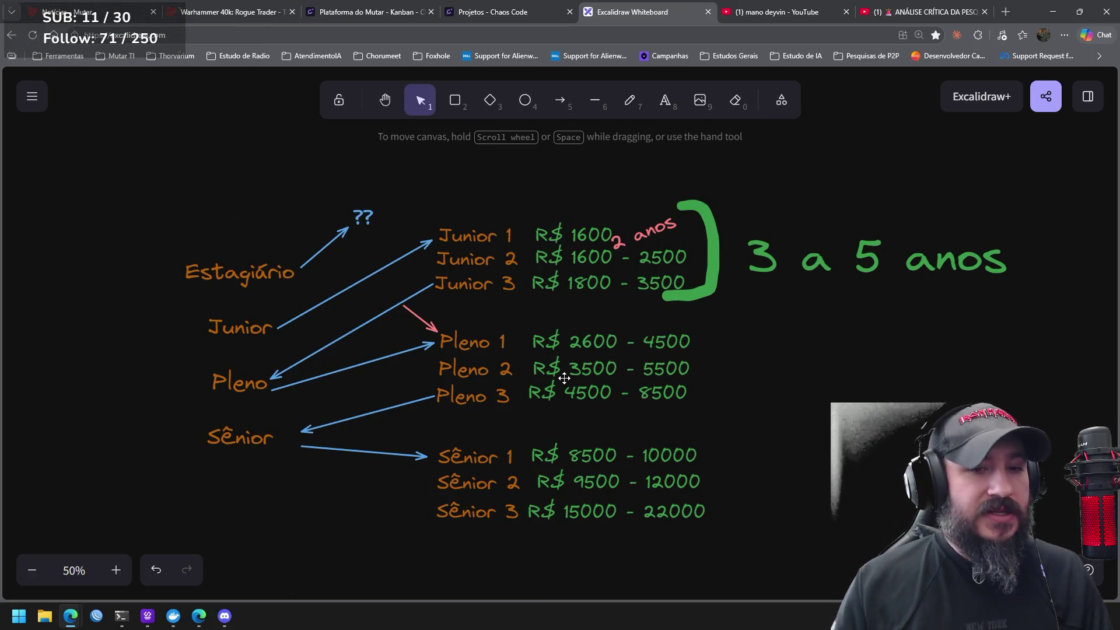
# Draw a pink arrow from Pleno 3 to Junior 2, curved to the left
pyautogui.click(560, 100)
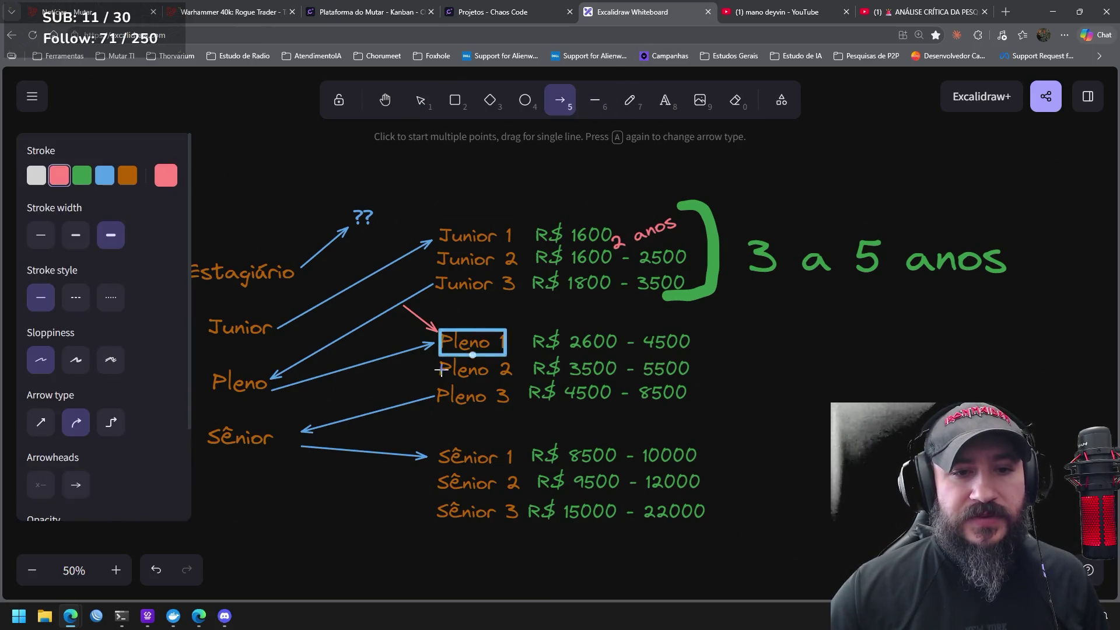
pyautogui.moveTo(435, 396)
pyautogui.mouseDown()
pyautogui.moveTo(377, 310)
pyautogui.moveTo(430, 251)
pyautogui.moveTo(435, 281)
pyautogui.mouseUp()
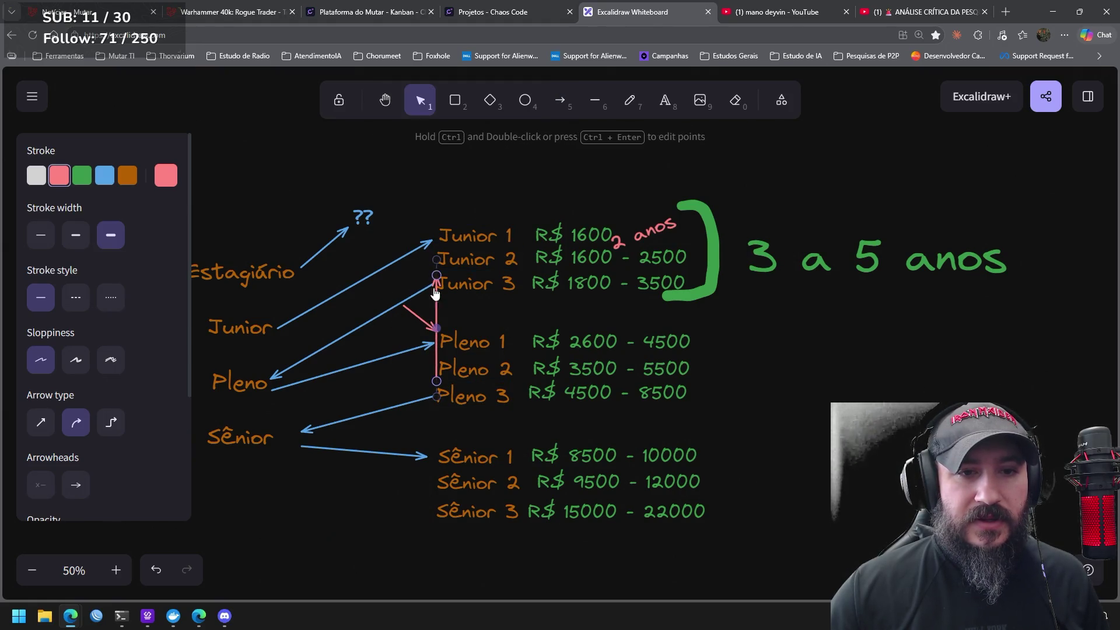
pyautogui.moveTo(440, 338); pyautogui.dragTo(360, 321)
pyautogui.press('Escape')
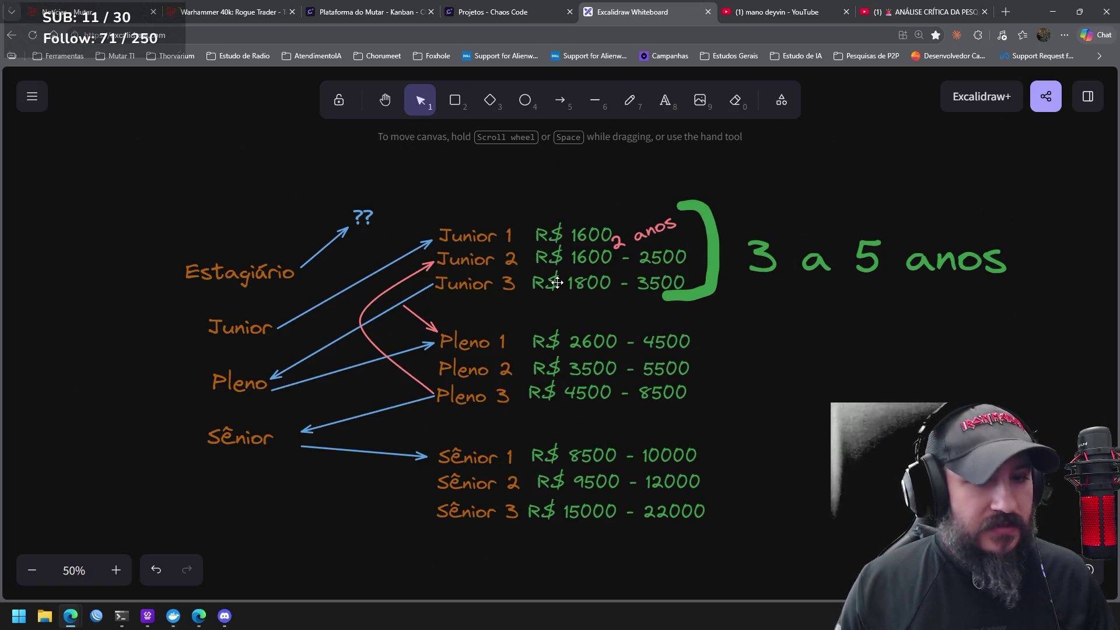
# Add leftward-curved pink arrows from Sênior 1 up to Pleno 2 and to Junior 2
pyautogui.click(561, 101)
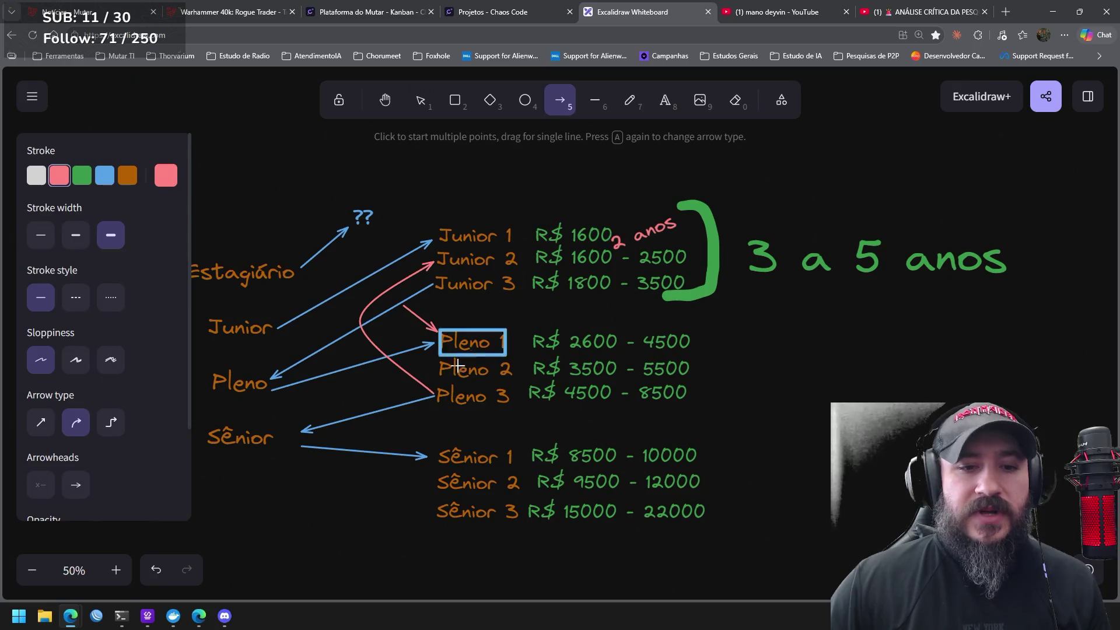
pyautogui.moveTo(438, 458)
pyautogui.mouseDown()
pyautogui.moveTo(387, 455)
pyautogui.moveTo(318, 393)
pyautogui.moveTo(387, 392)
pyautogui.moveTo(436, 368)
pyautogui.moveTo(436, 347)
pyautogui.moveTo(436, 369)
pyautogui.mouseUp()
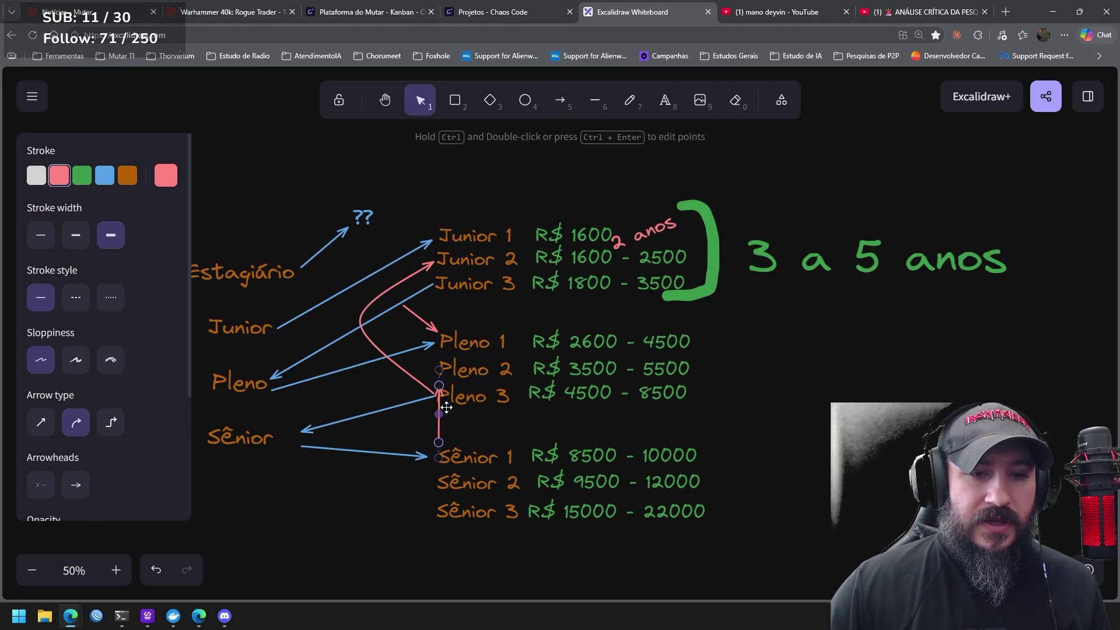
pyautogui.moveTo(438, 413); pyautogui.dragTo(310, 410)
pyautogui.click(568, 107)
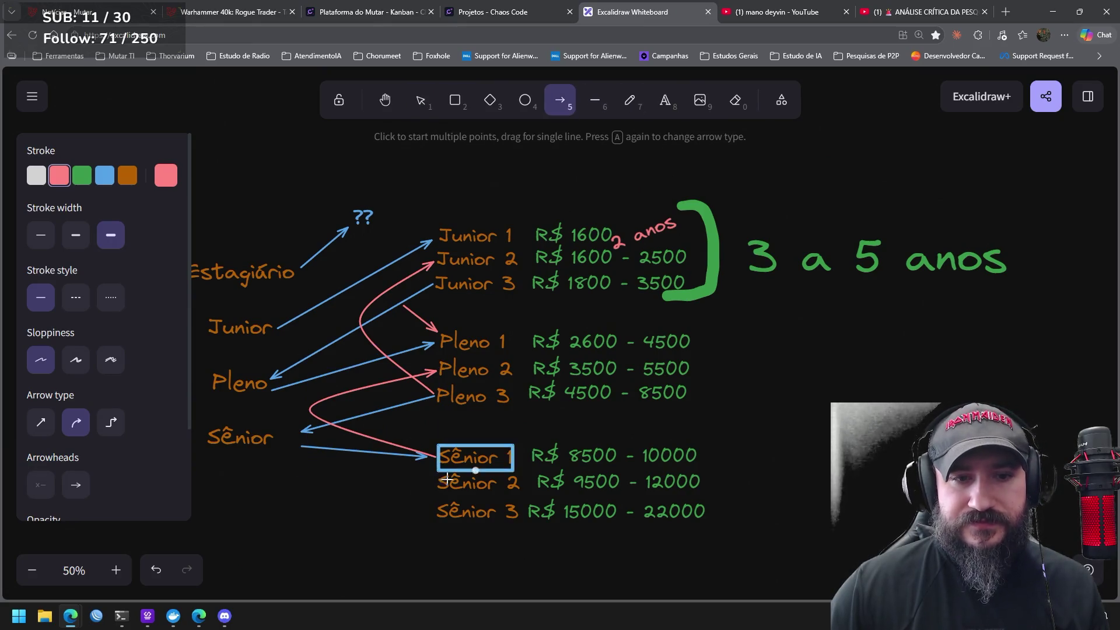
pyautogui.moveTo(438, 457)
pyautogui.mouseDown()
pyautogui.moveTo(333, 404)
pyautogui.moveTo(402, 259)
pyautogui.moveTo(437, 259)
pyautogui.mouseUp()
pyautogui.moveTo(436, 366)
pyautogui.mouseDown()
pyautogui.moveTo(327, 357)
pyautogui.moveTo(315, 329)
pyautogui.mouseUp()
pyautogui.click(913, 471)
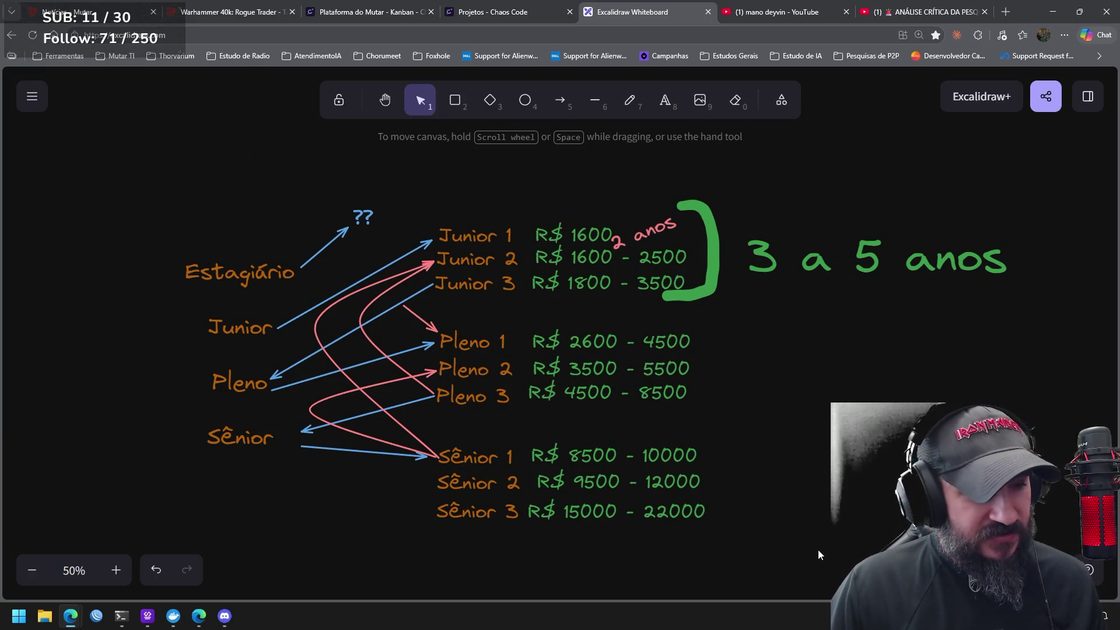
pyautogui.moveTo(735, 540); pyautogui.dragTo(366, 408)
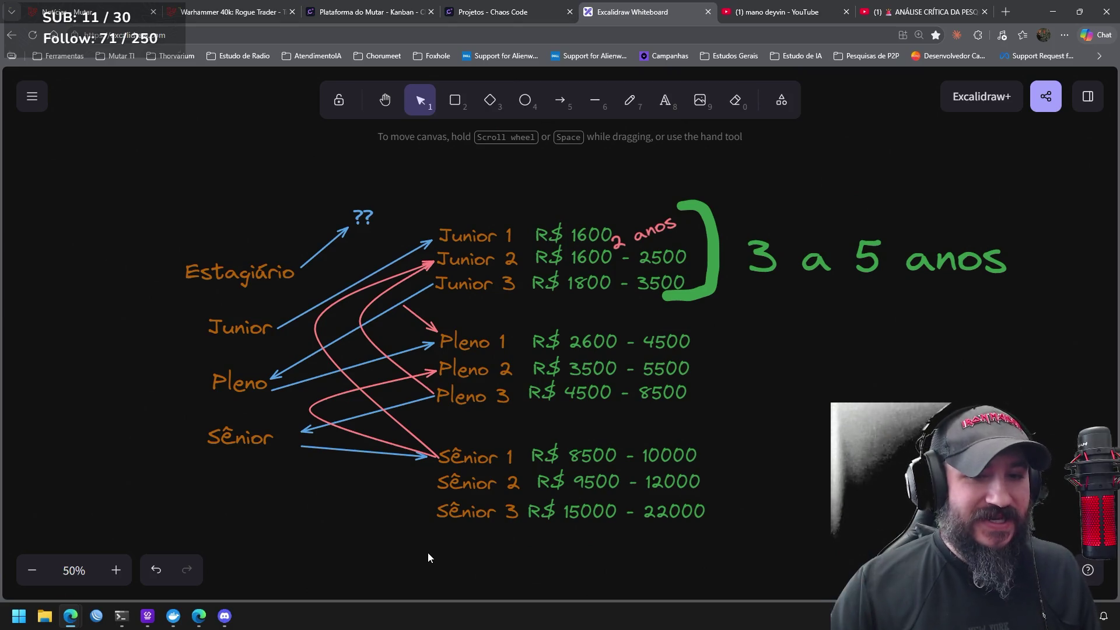
pyautogui.scroll(-2, 414, 484)
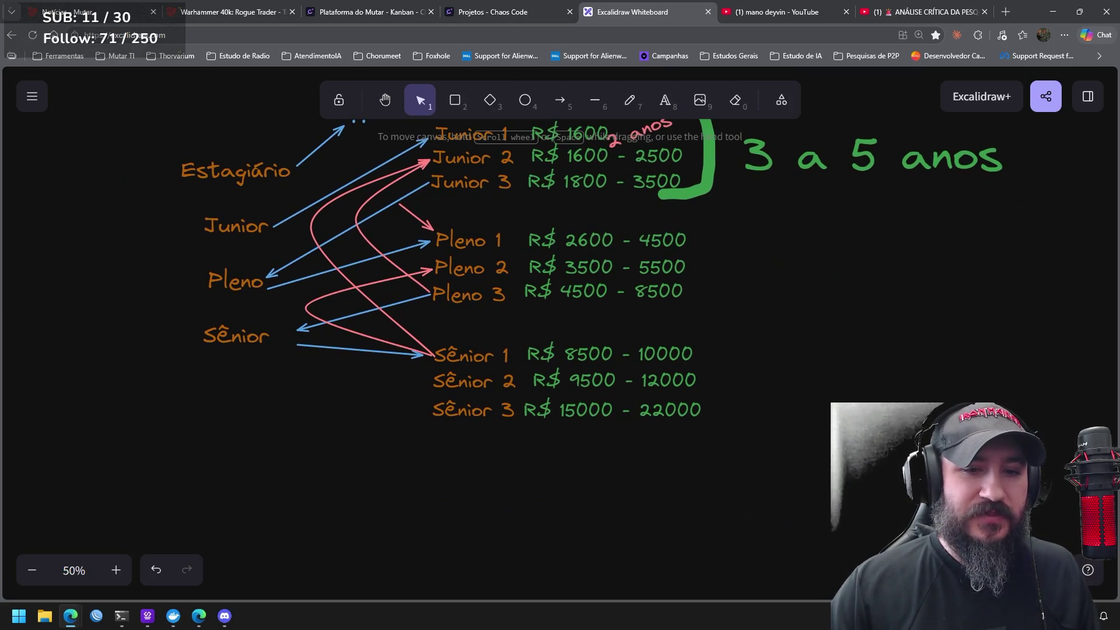
pyautogui.moveTo(363, 377)
pyautogui.mouseDown()
pyautogui.moveTo(395, 509)
pyautogui.moveTo(420, 523)
pyautogui.moveTo(460, 456)
pyautogui.mouseUp()
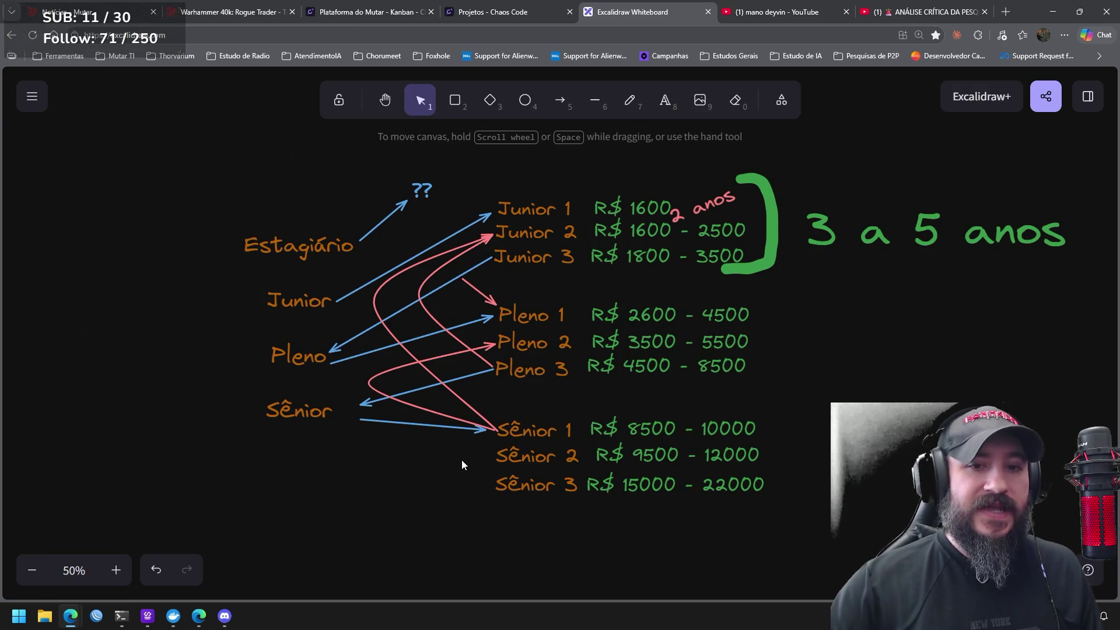
pyautogui.moveTo(663, 576)
pyautogui.mouseDown()
pyautogui.moveTo(607, 511)
pyautogui.moveTo(450, 179)
pyautogui.mouseUp()
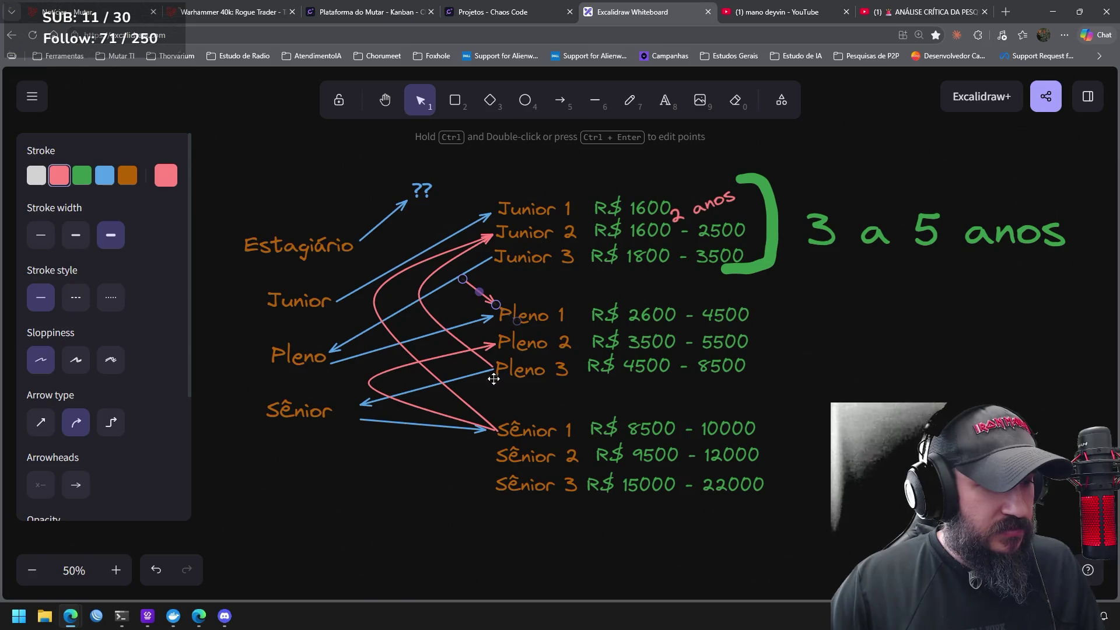
pyautogui.click(437, 514)
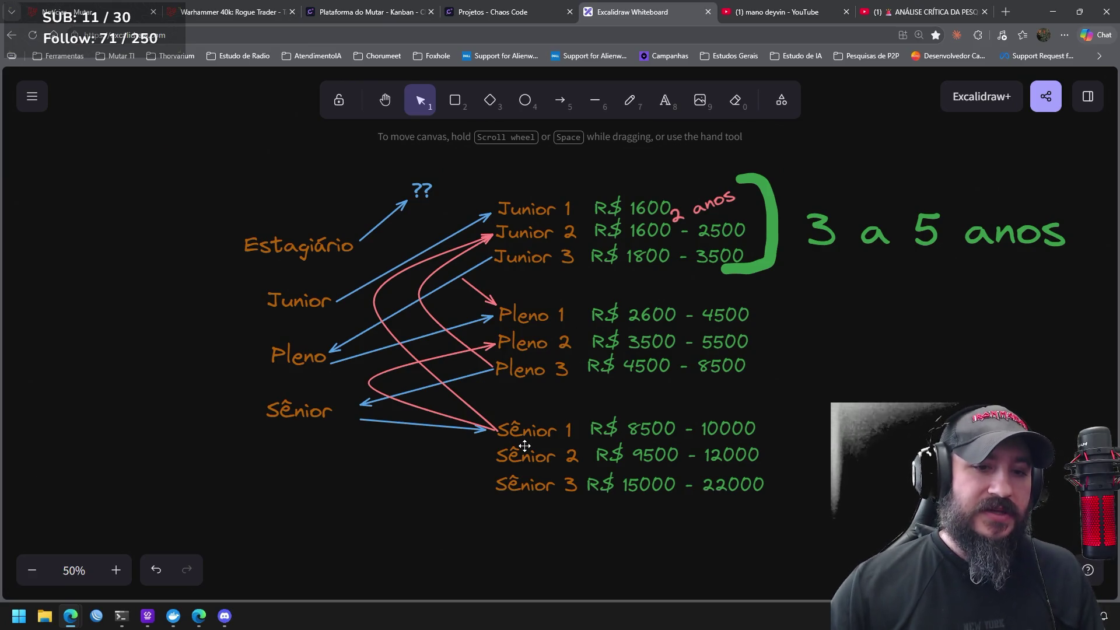
pyautogui.scroll(-3, 396, 474)
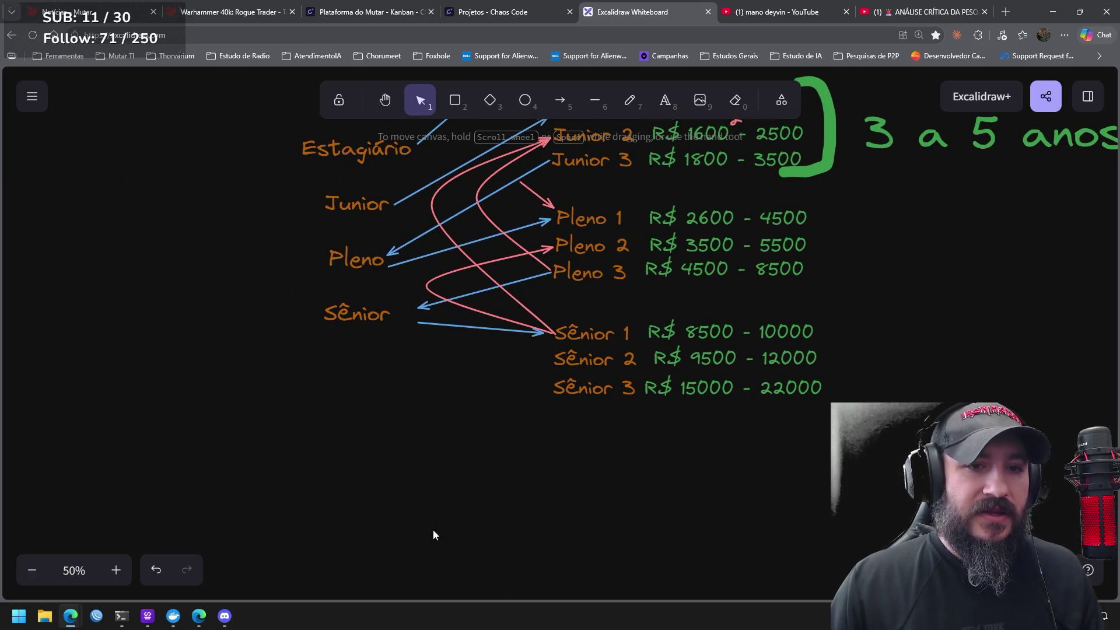
pyautogui.moveTo(575, 436)
pyautogui.mouseDown()
pyautogui.moveTo(513, 554)
pyautogui.moveTo(504, 535)
pyautogui.mouseUp()
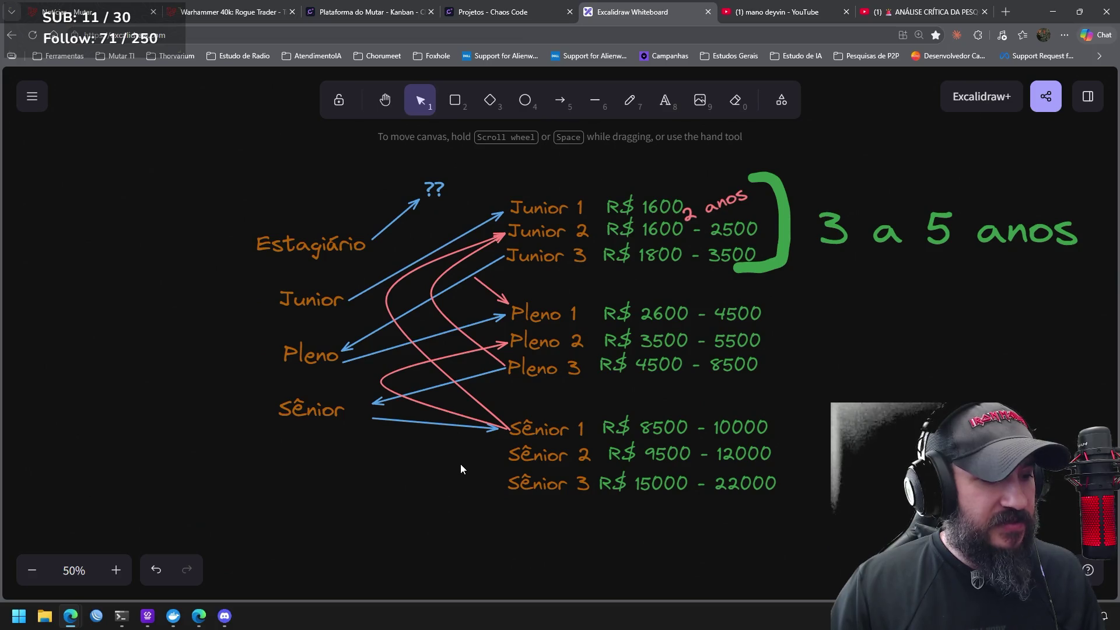
pyautogui.moveTo(851, 529)
pyautogui.mouseDown()
pyautogui.moveTo(354, 234)
pyautogui.moveTo(374, 211)
pyautogui.moveTo(389, 240)
pyautogui.moveTo(376, 227)
pyautogui.mouseUp()
# Delete the pink arrows, the green bracket and the 2 anos / 3 a 5 anos notes
pyautogui.press('Delete')
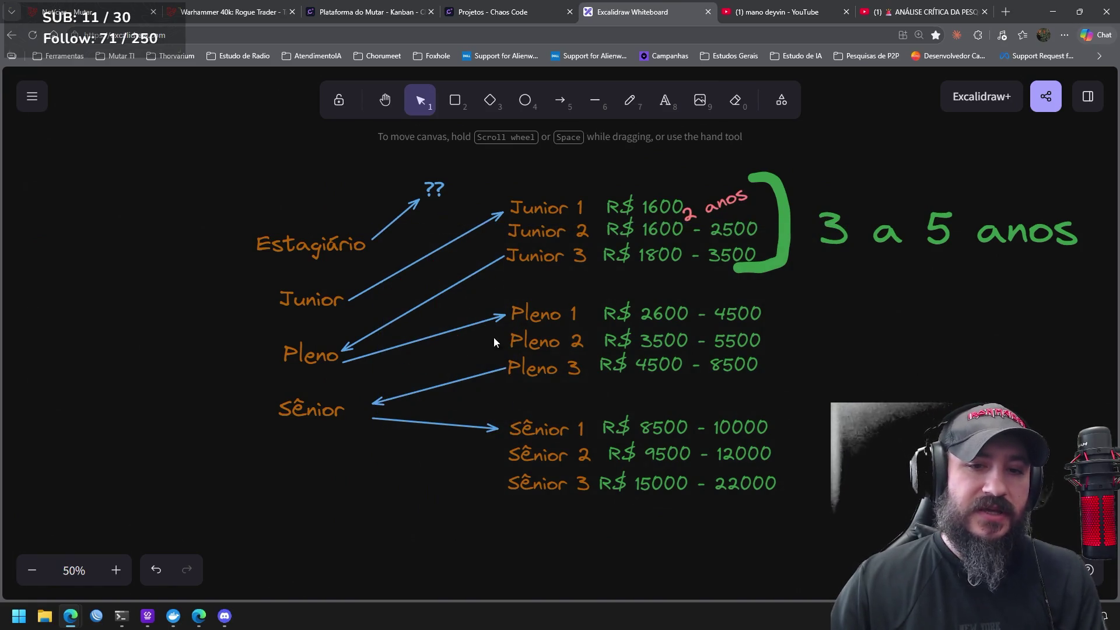
pyautogui.moveTo(1083, 364); pyautogui.dragTo(672, 151)
pyautogui.press('Delete')
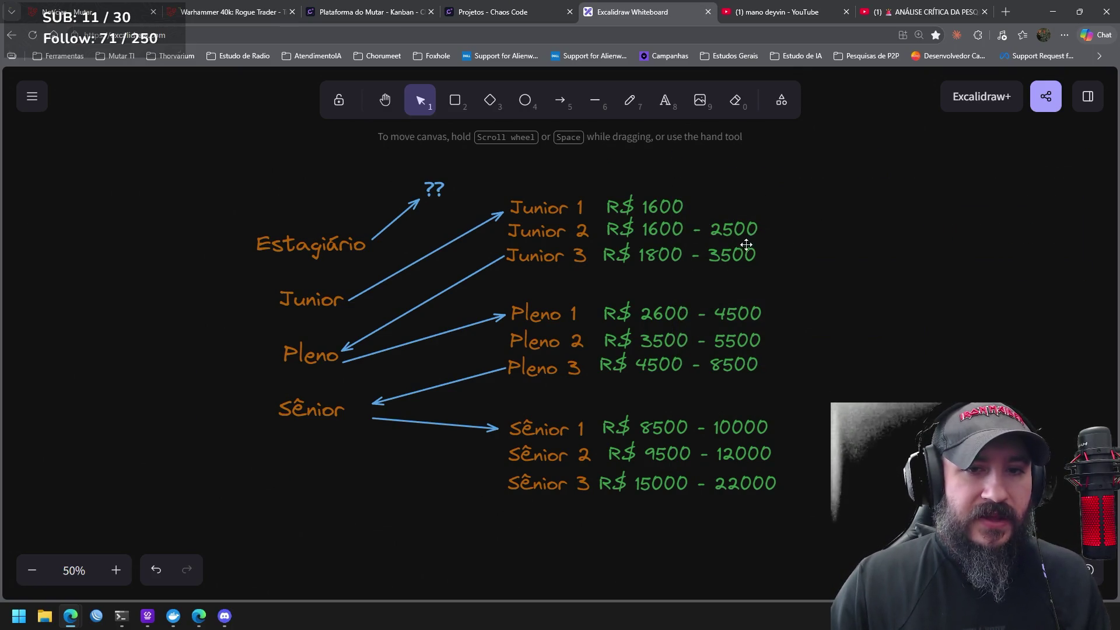
# Select the whole salary diagram and shift it left
pyautogui.moveTo(840, 531)
pyautogui.mouseDown()
pyautogui.moveTo(795, 418)
pyautogui.moveTo(226, 173)
pyautogui.mouseUp()
pyautogui.moveTo(595, 313)
pyautogui.mouseDown()
pyautogui.moveTo(546, 319)
pyautogui.moveTo(603, 290)
pyautogui.moveTo(590, 282)
pyautogui.moveTo(597, 295)
pyautogui.mouseUp()
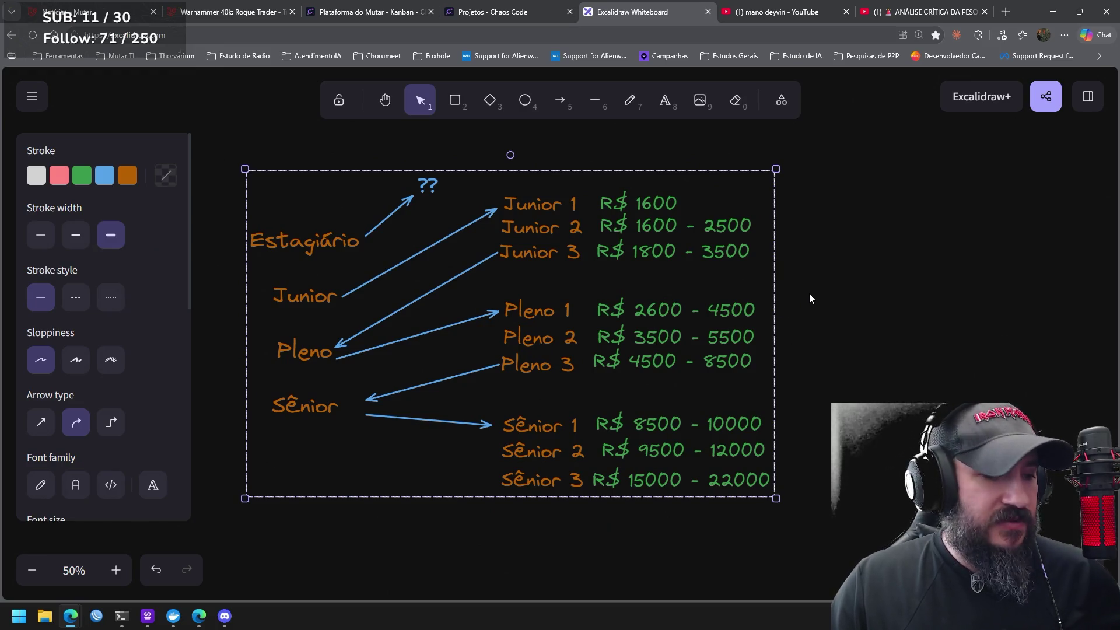
pyautogui.click(834, 292)
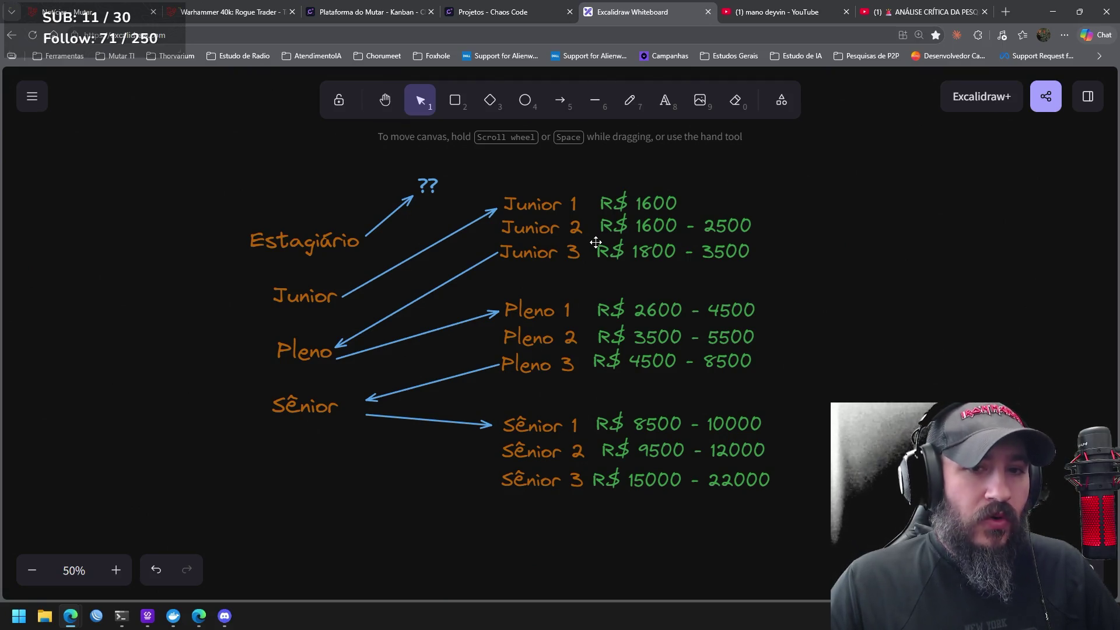
pyautogui.click(559, 100)
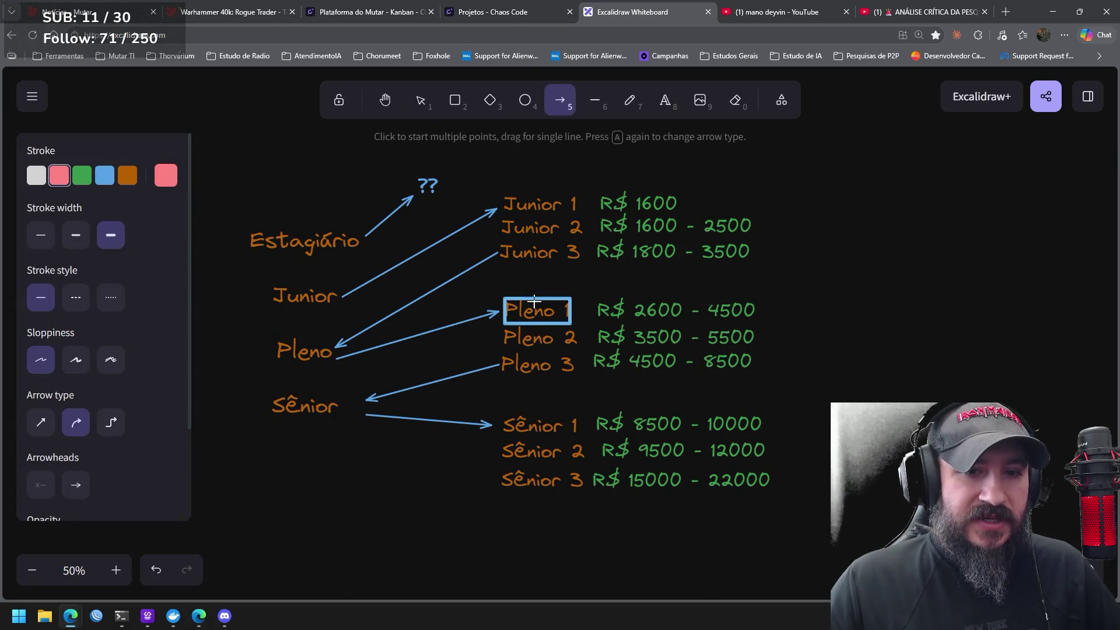
# Sketch pink freehand loops around Pleno and Sênior with a curve to Junior 2, then undo them
pyautogui.click(628, 105)
pyautogui.moveTo(621, 306); pyautogui.dragTo(511, 268)
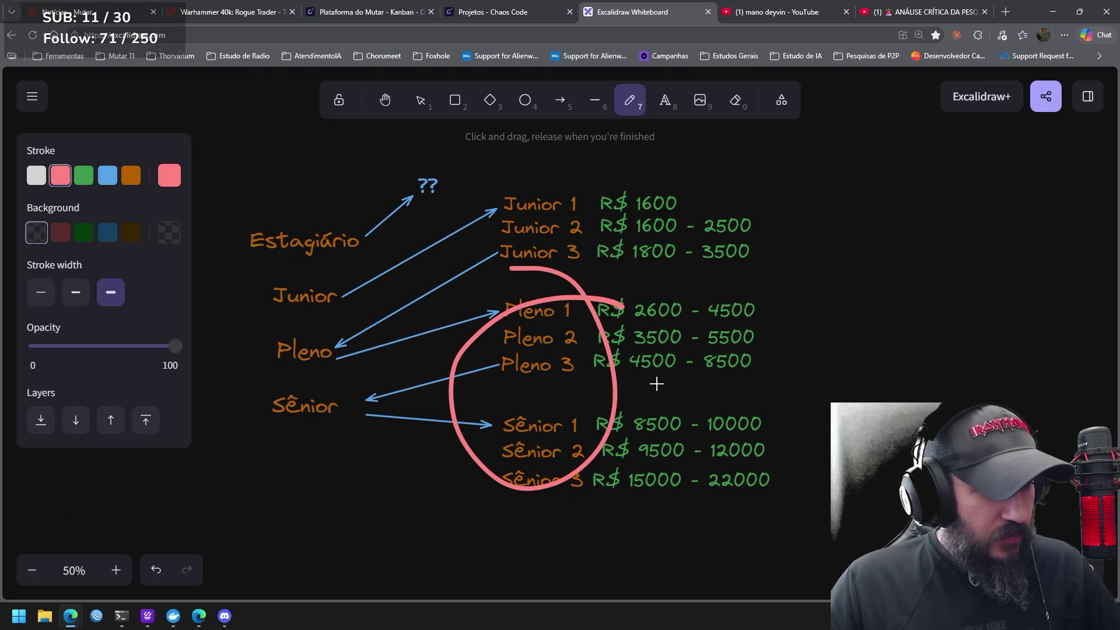
pyautogui.moveTo(474, 334)
pyautogui.mouseDown()
pyautogui.moveTo(473, 231)
pyautogui.moveTo(490, 224)
pyautogui.moveTo(478, 248)
pyautogui.mouseUp()
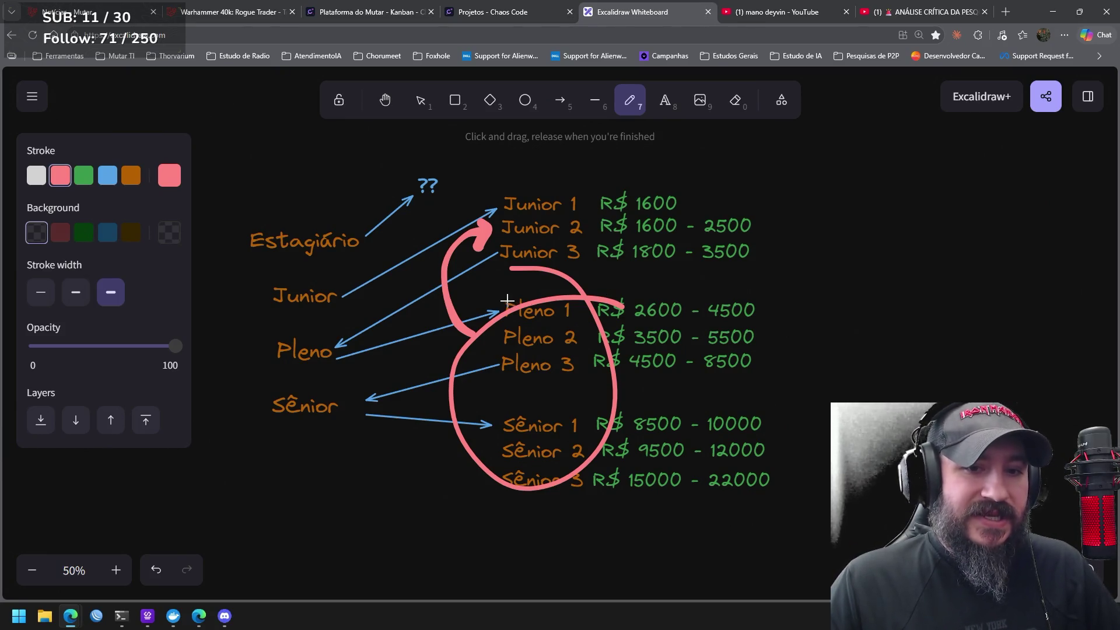
pyautogui.moveTo(534, 288)
pyautogui.mouseDown()
pyautogui.moveTo(551, 379)
pyautogui.moveTo(449, 286)
pyautogui.mouseUp()
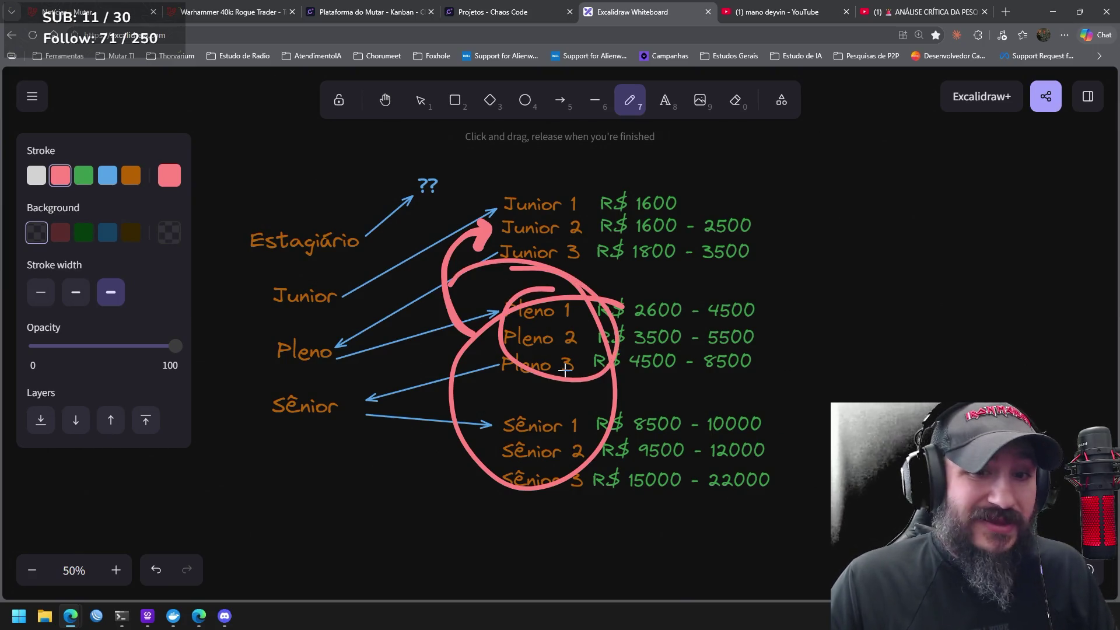
pyautogui.hotkey('ctrl', 'z')
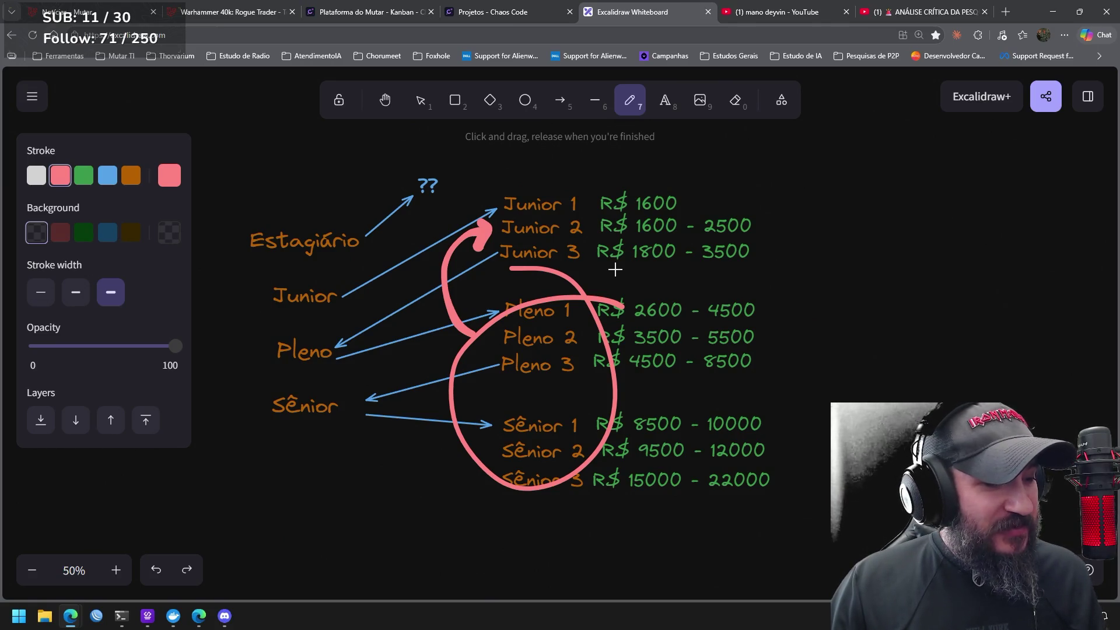
pyautogui.hotkey('ctrl', 'z')
pyautogui.hotkey('ctrl', 'z')
pyautogui.hotkey('ctrl', 'z')
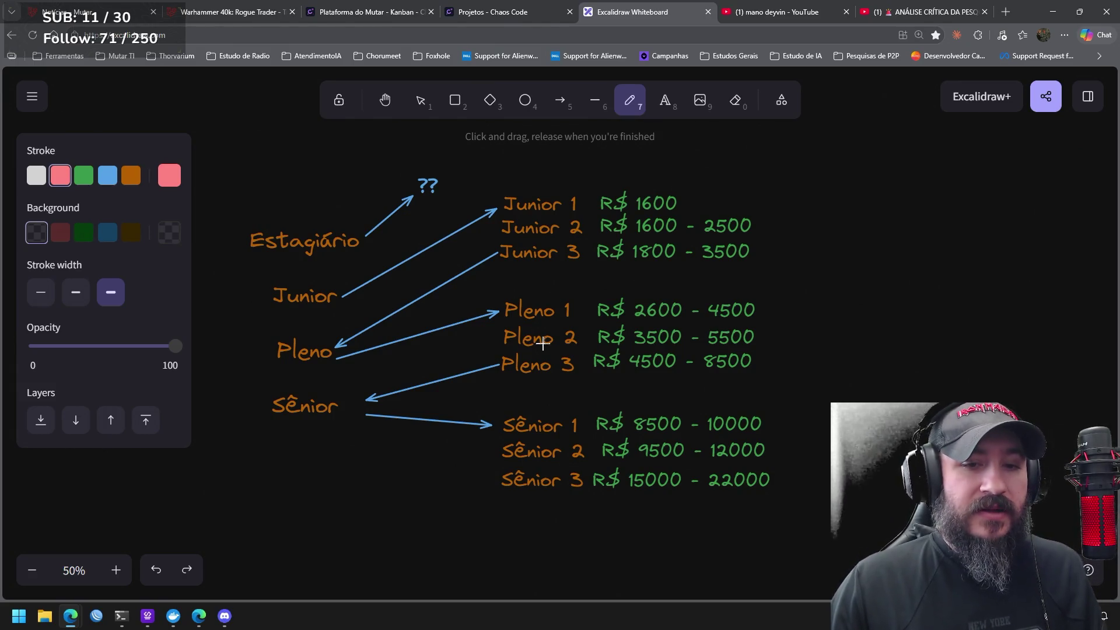
# Underline Pleno 2 with a pink freehand stroke
pyautogui.moveTo(508, 351); pyautogui.dragTo(589, 354)
# Draw pink curves Pleno 2→Junior 3 and Sênior 1→Pleno 2, and underline the Sênior 1 row
pyautogui.moveTo(498, 337)
pyautogui.mouseDown()
pyautogui.moveTo(459, 261)
pyautogui.moveTo(495, 239)
pyautogui.moveTo(487, 256)
pyautogui.mouseUp()
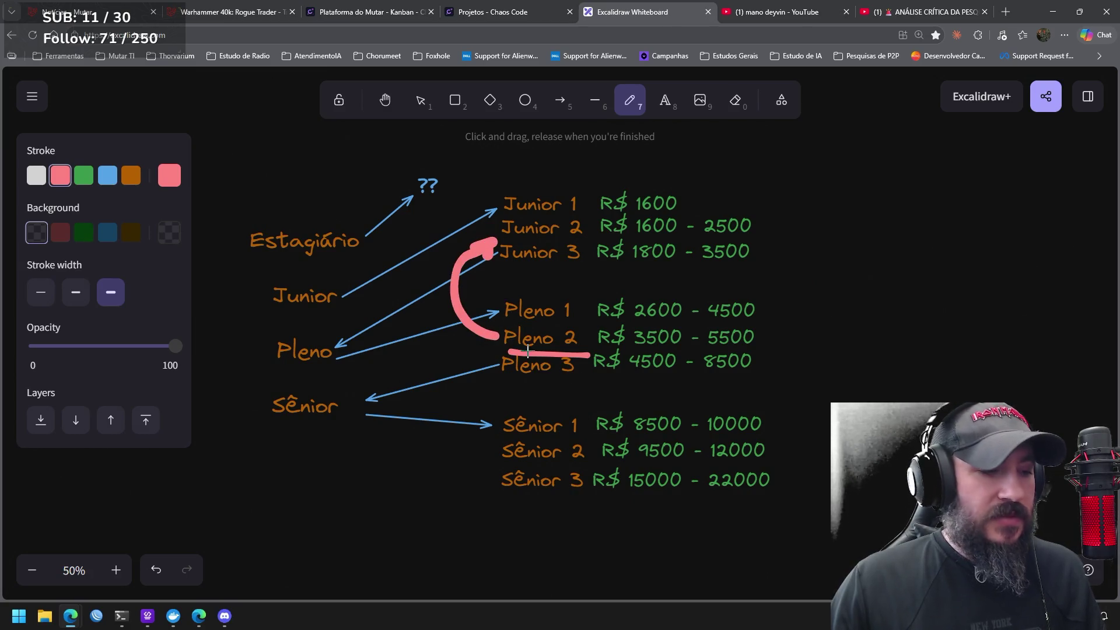
pyautogui.moveTo(503, 444); pyautogui.dragTo(612, 445)
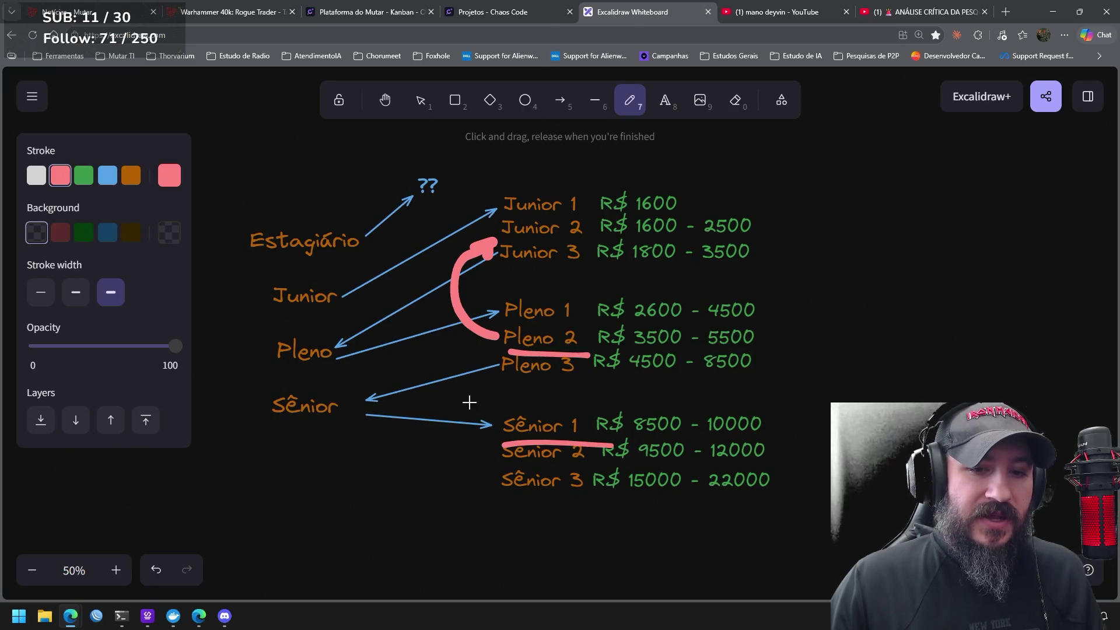
pyautogui.moveTo(493, 433)
pyautogui.mouseDown()
pyautogui.moveTo(506, 347)
pyautogui.moveTo(490, 341)
pyautogui.moveTo(499, 366)
pyautogui.mouseUp()
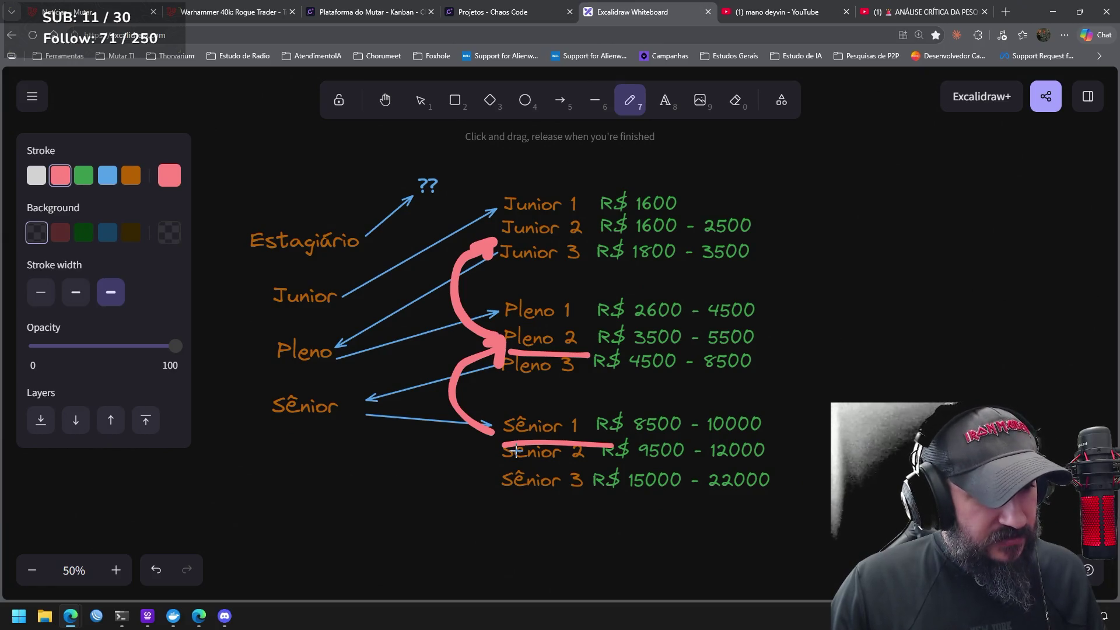
pyautogui.moveTo(496, 442)
pyautogui.mouseDown()
pyautogui.moveTo(447, 485)
pyautogui.moveTo(481, 540)
pyautogui.mouseUp()
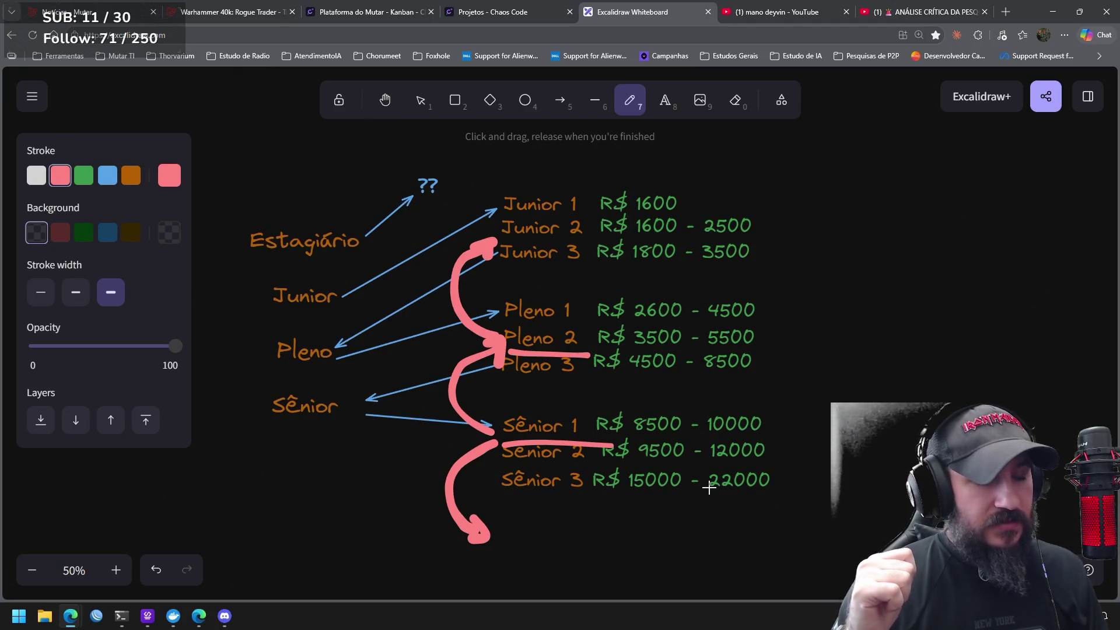
# Underline Pleno 1 and Pleno 3 in pink and add pink arrows toward the Sênior rows
pyautogui.moveTo(556, 323); pyautogui.dragTo(599, 317)
pyautogui.moveTo(558, 386); pyautogui.dragTo(590, 385)
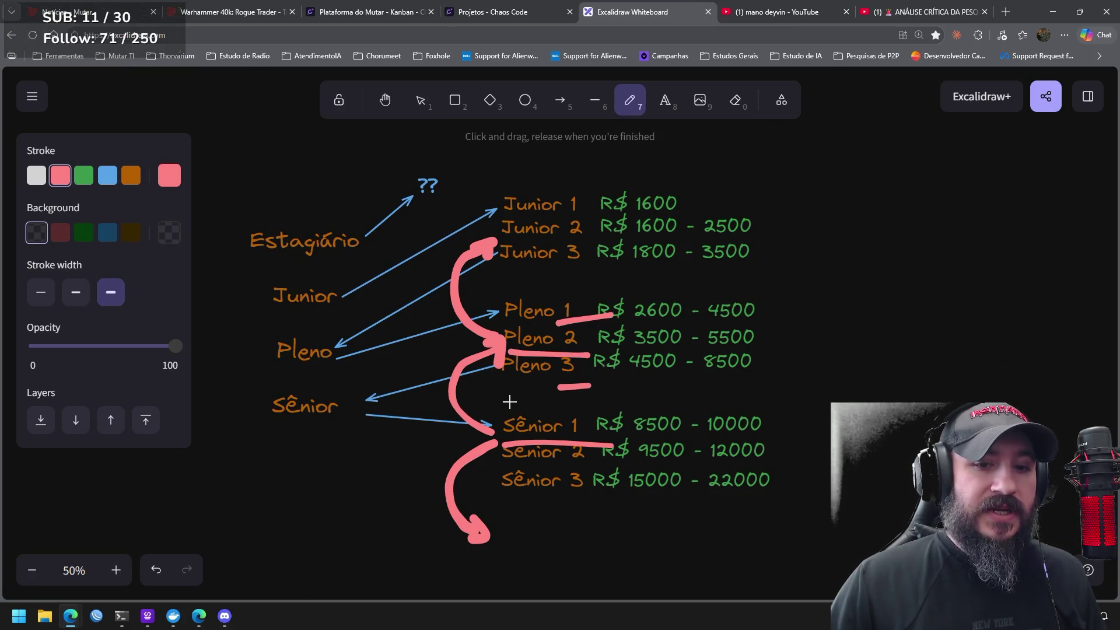
pyautogui.moveTo(505, 378)
pyautogui.mouseDown()
pyautogui.moveTo(497, 415)
pyautogui.moveTo(511, 406)
pyautogui.mouseUp()
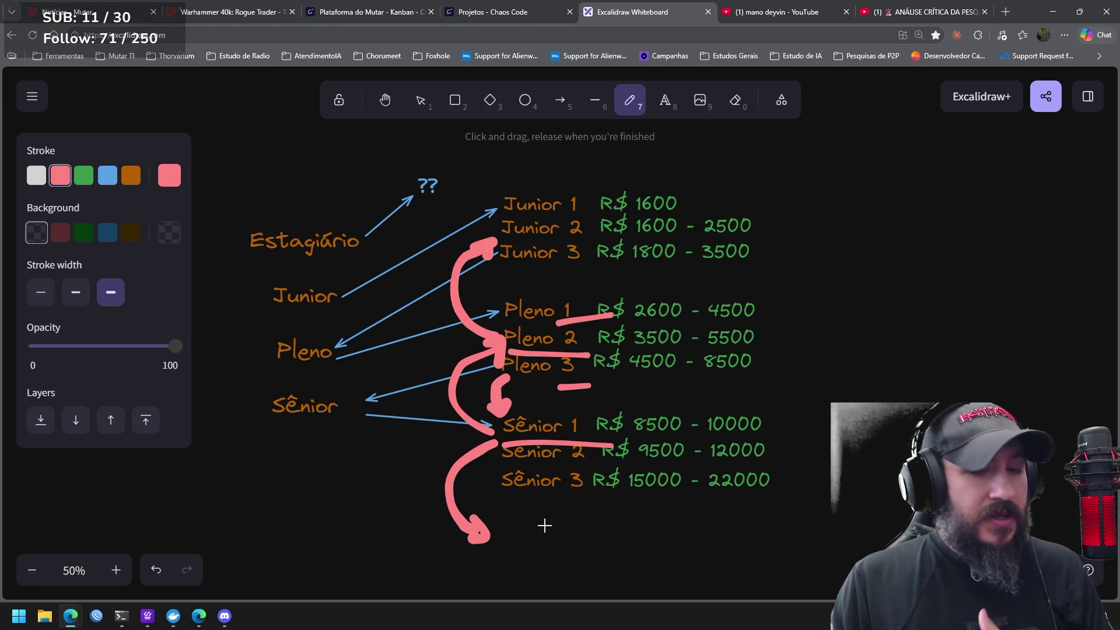
pyautogui.moveTo(430, 525)
pyautogui.mouseDown()
pyautogui.moveTo(418, 430)
pyautogui.moveTo(449, 404)
pyautogui.mouseUp()
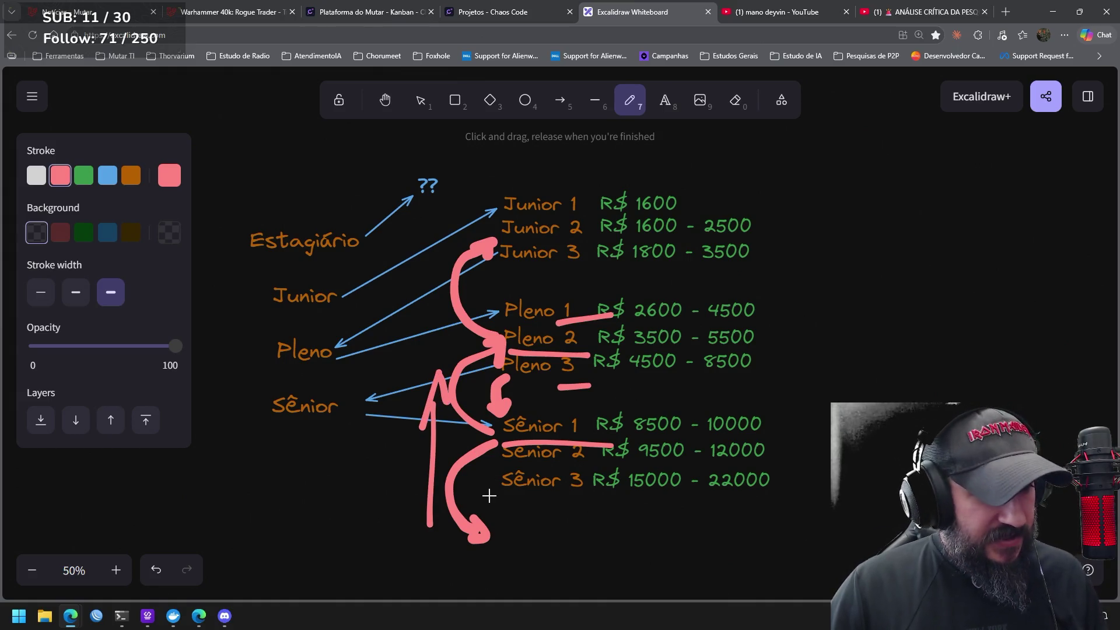
# Undo all the pink strokes, including a trial loop around the salary lines
pyautogui.hotkey('ctrl', 'z')
pyautogui.hotkey('ctrl', 'z')
pyautogui.hotkey('ctrl', 'z')
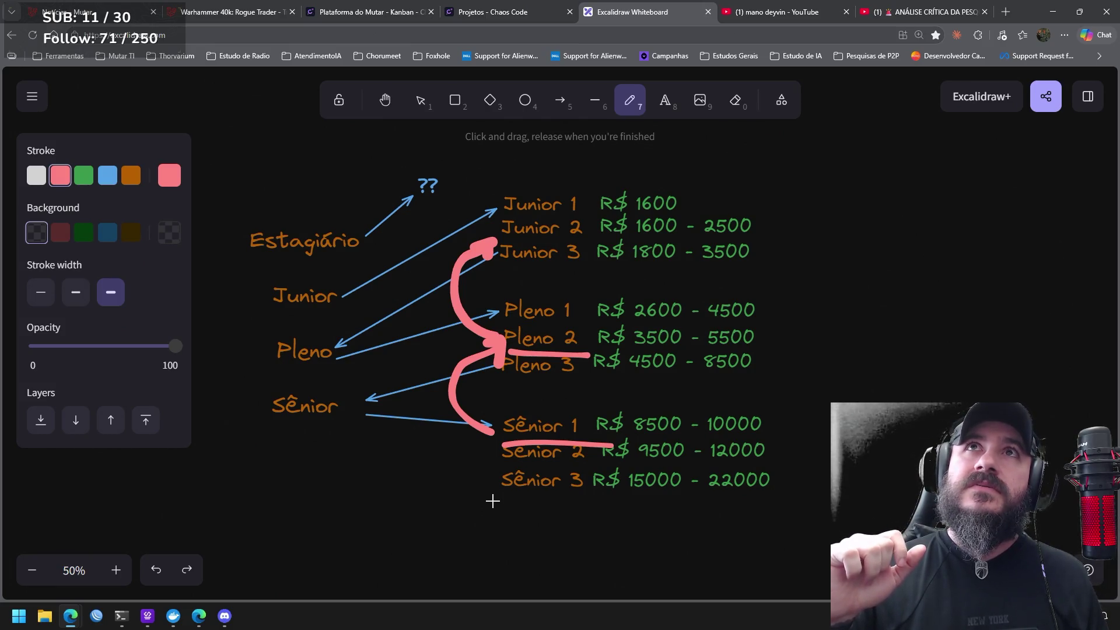
pyautogui.hotkey('ctrl', 'z')
pyautogui.hotkey('ctrl', 'z')
pyautogui.hotkey('ctrl', 'z')
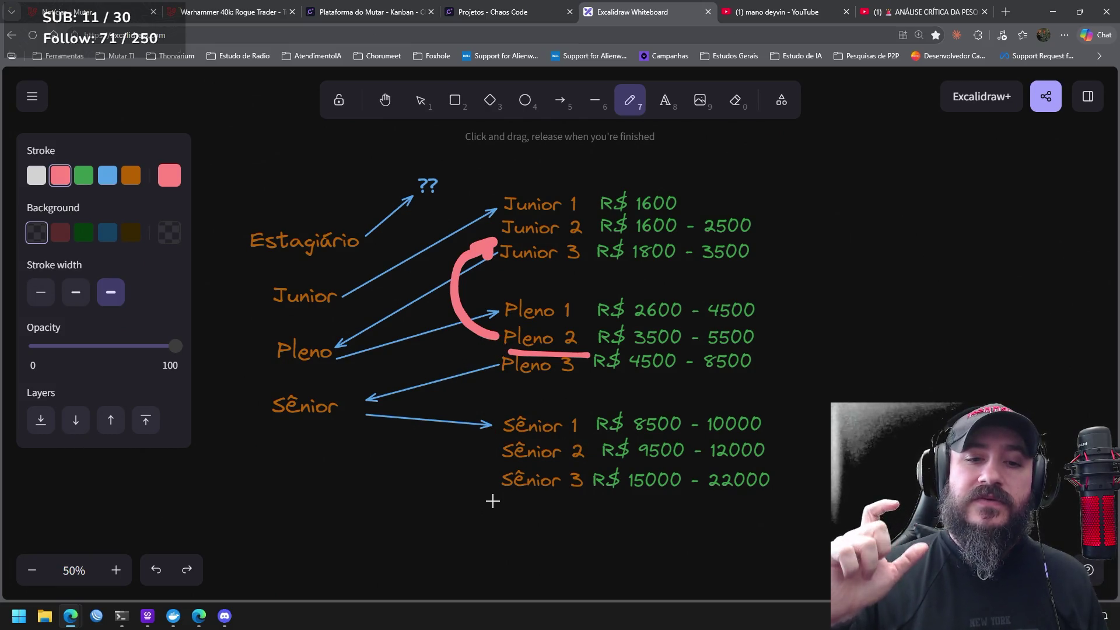
pyautogui.hotkey('ctrl', 'z')
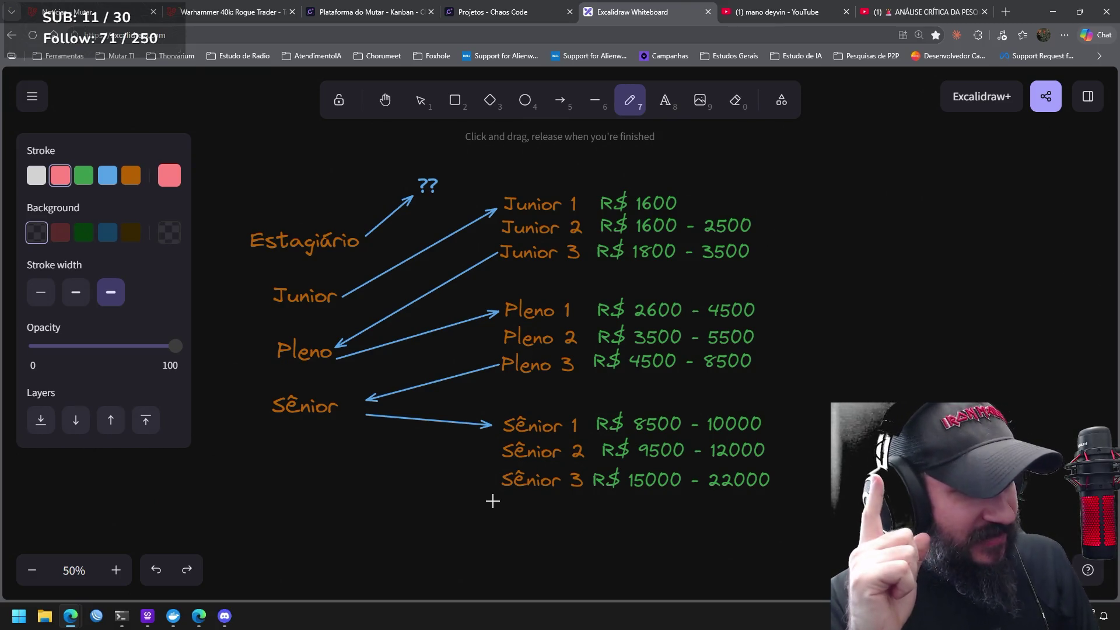
pyautogui.moveTo(631, 447)
pyautogui.mouseDown()
pyautogui.moveTo(449, 290)
pyautogui.moveTo(564, 502)
pyautogui.mouseUp()
pyautogui.hotkey('ctrl', 'z')
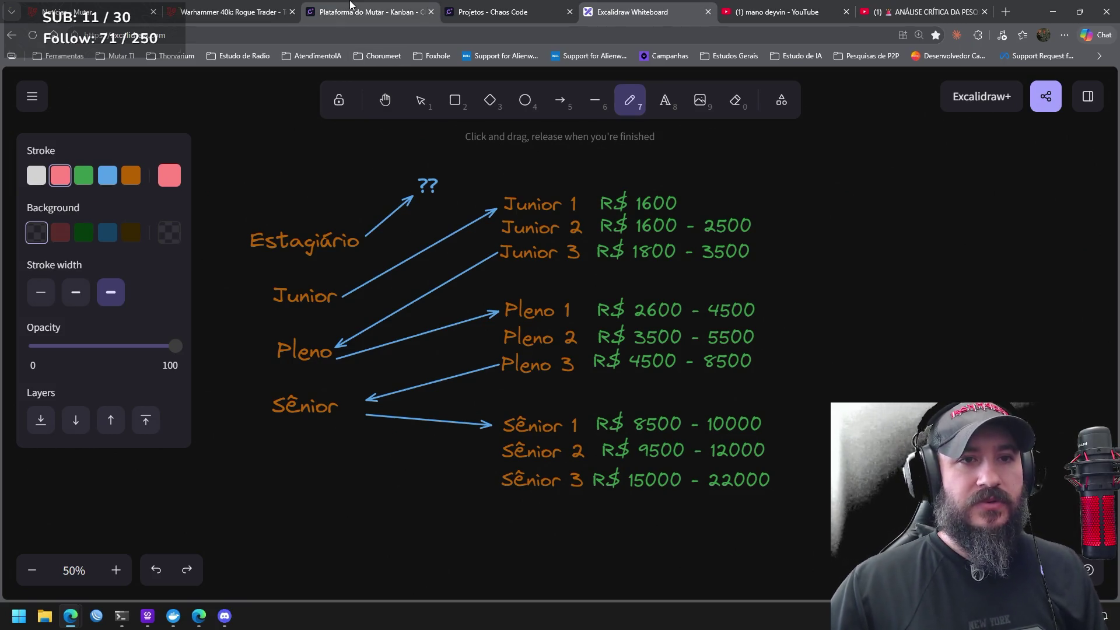
# Open the Chaos Code dashboard from the projects list, then the Warhammer 40k: Rogue Trader page
pyautogui.click(366, 11)
pyautogui.click(88, 124)
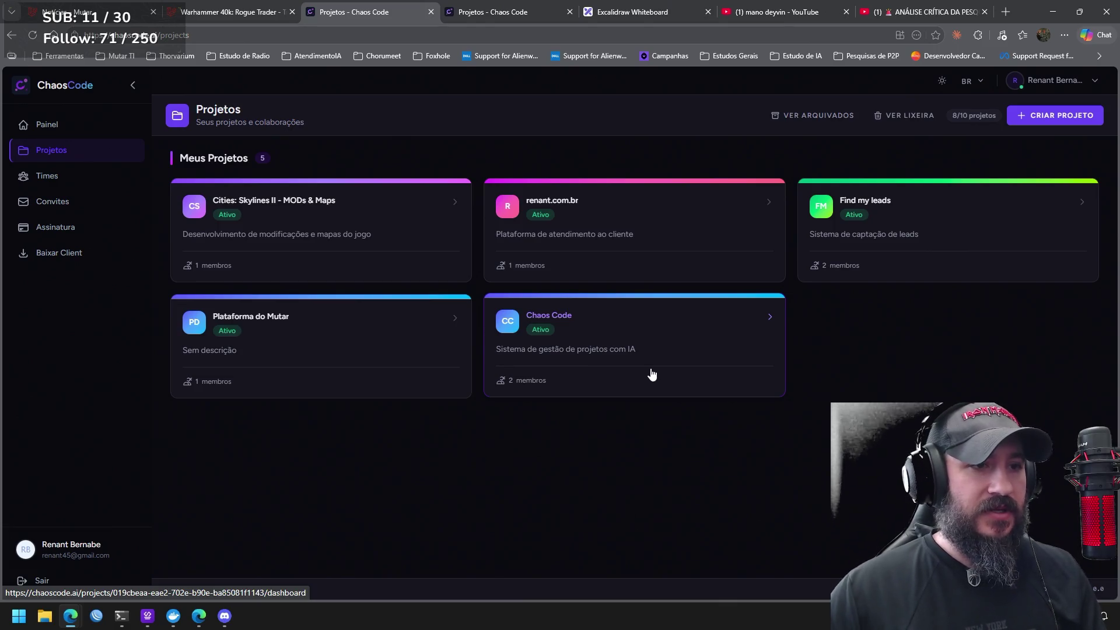
pyautogui.click(92, 130)
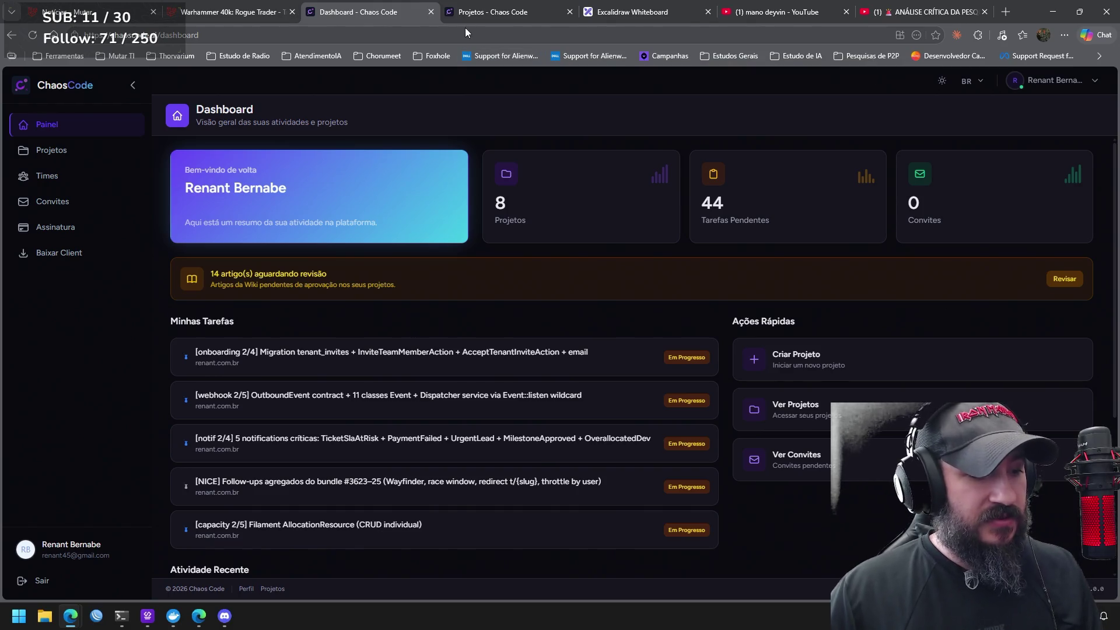
pyautogui.moveTo(536, 7)
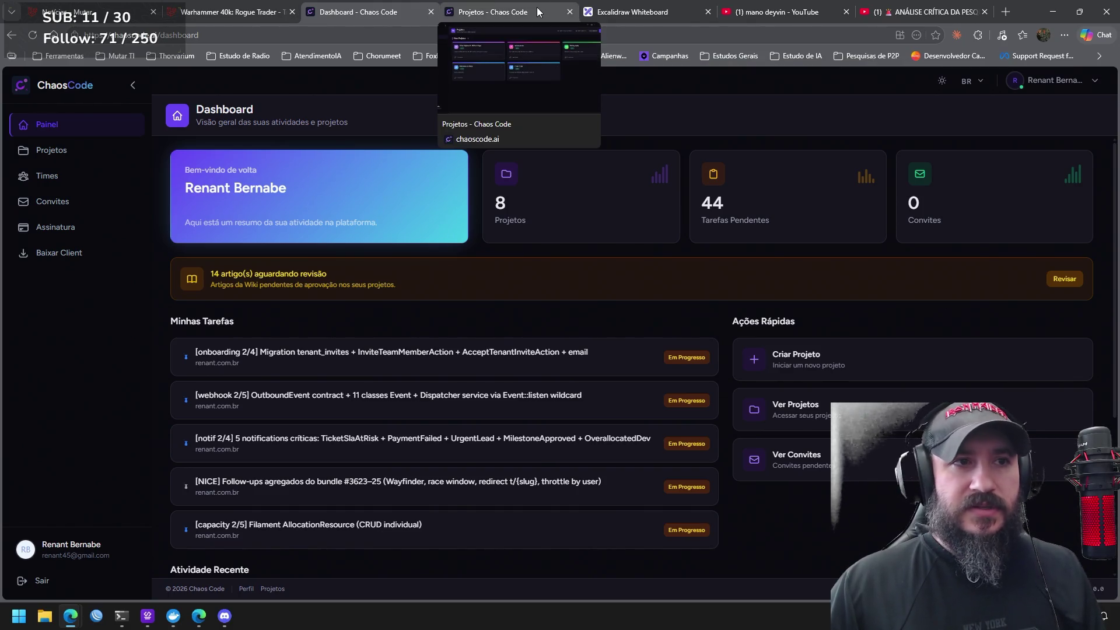
pyautogui.click(234, 12)
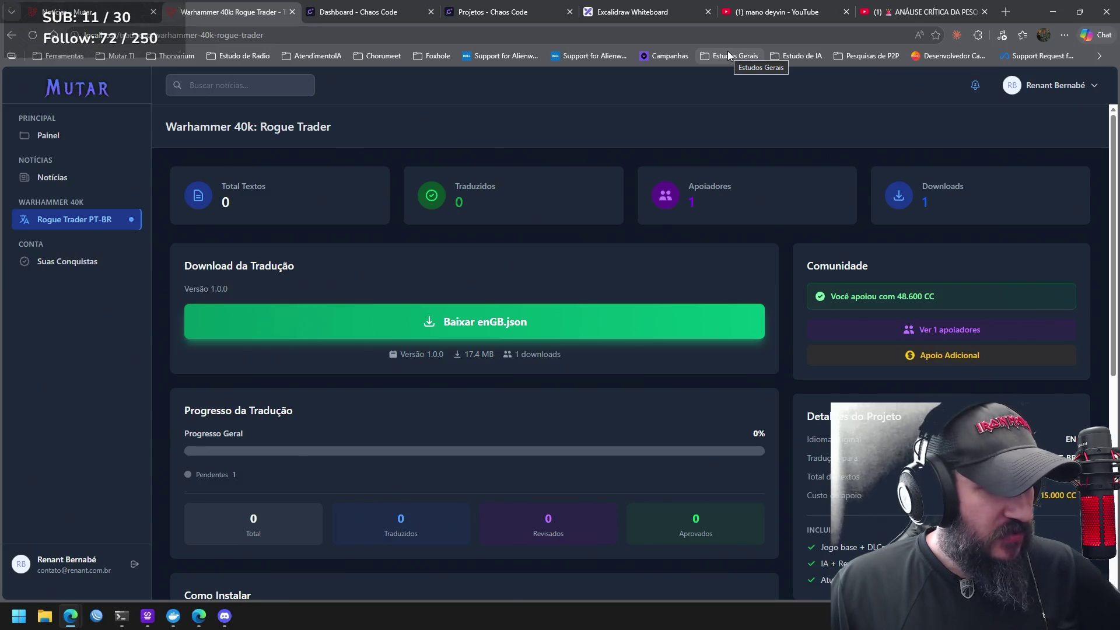
# Return to the Excalidraw whiteboard tab
pyautogui.click(661, 13)
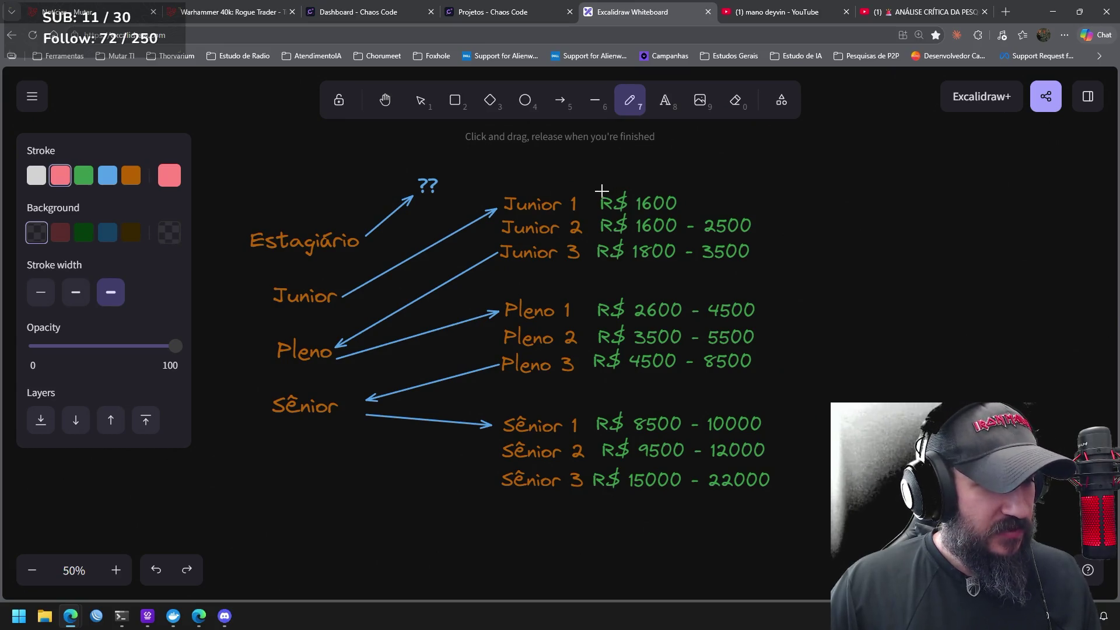
# Try pink circles around the Junior, Pleno and Sênior groups, undo them, then point a pink arrow at Junior 1
pyautogui.moveTo(586, 187)
pyautogui.mouseDown()
pyautogui.moveTo(545, 290)
pyautogui.moveTo(604, 204)
pyautogui.mouseUp()
pyautogui.moveTo(583, 301)
pyautogui.mouseDown()
pyautogui.moveTo(512, 392)
pyautogui.moveTo(520, 430)
pyautogui.moveTo(445, 446)
pyautogui.mouseUp()
pyautogui.moveTo(489, 492); pyautogui.dragTo(562, 407)
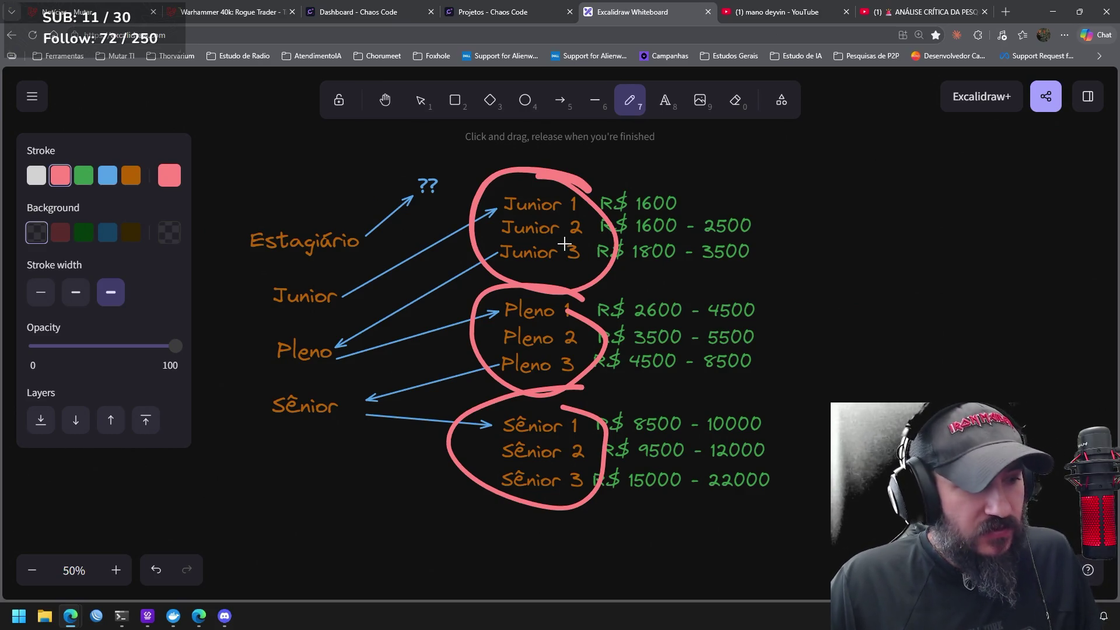
pyautogui.hotkey('ctrl', 'z')
pyautogui.hotkey('ctrl', 'z')
pyautogui.hotkey('ctrl', 'z')
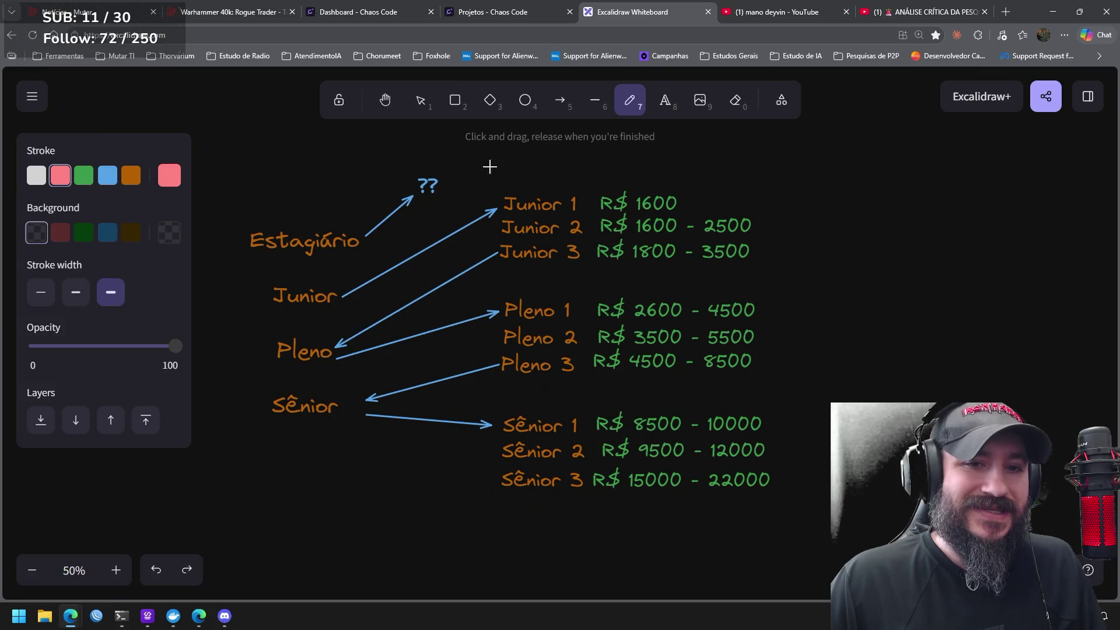
pyautogui.click(460, 153)
pyautogui.moveTo(478, 165)
pyautogui.mouseDown()
pyautogui.moveTo(501, 188)
pyautogui.moveTo(482, 188)
pyautogui.mouseUp()
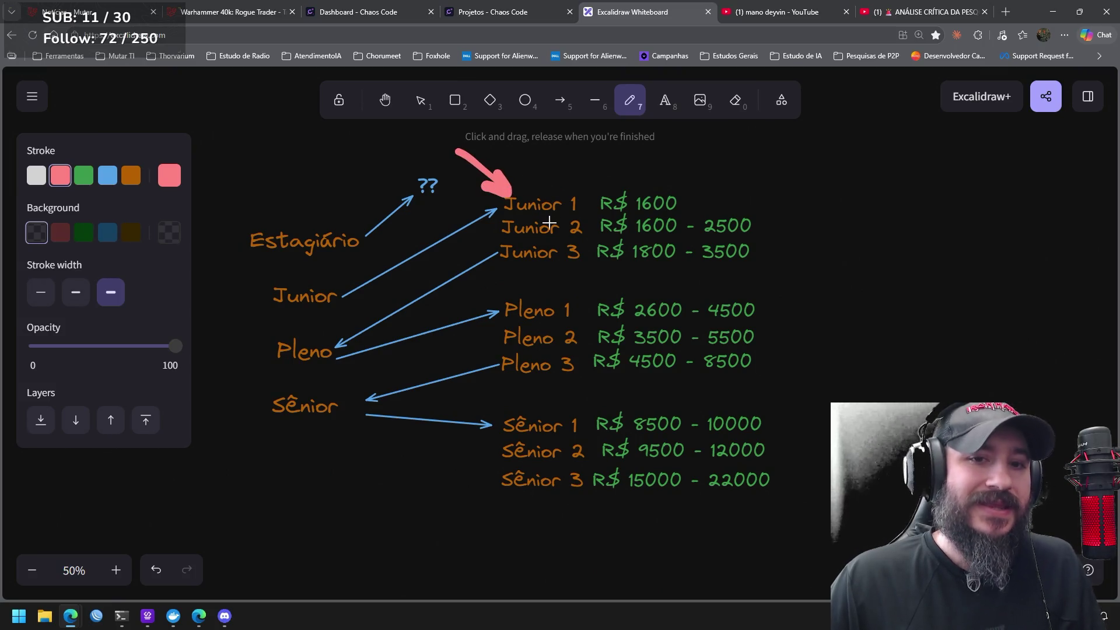
# Sketch pink arrows Junior 3→Pleno 1 and Pleno 3→Sênior 1 plus a Pleno 1 underline, then undo them
pyautogui.moveTo(499, 263)
pyautogui.mouseDown()
pyautogui.moveTo(493, 300)
pyautogui.moveTo(510, 284)
pyautogui.mouseUp()
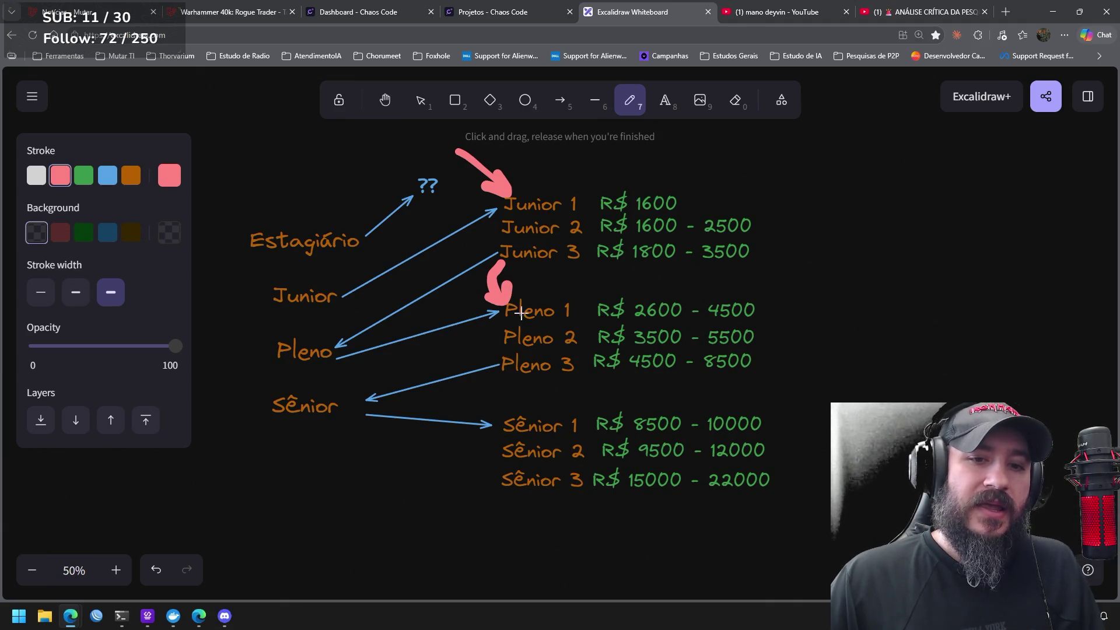
pyautogui.moveTo(508, 322); pyautogui.dragTo(627, 318)
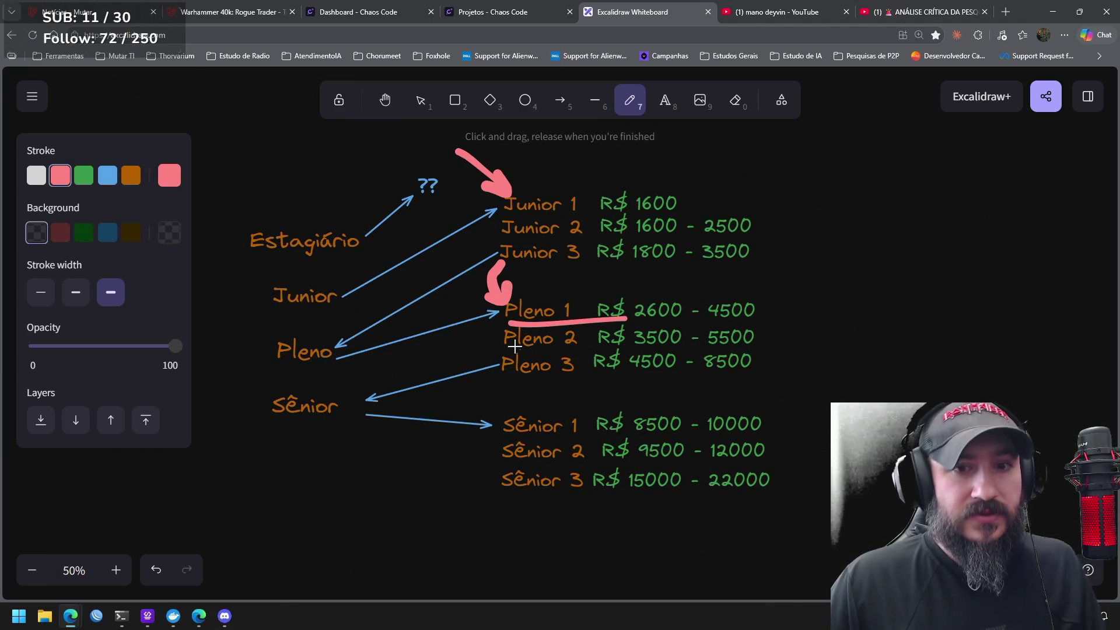
pyautogui.moveTo(501, 369)
pyautogui.mouseDown()
pyautogui.moveTo(487, 407)
pyautogui.moveTo(495, 395)
pyautogui.moveTo(473, 401)
pyautogui.mouseUp()
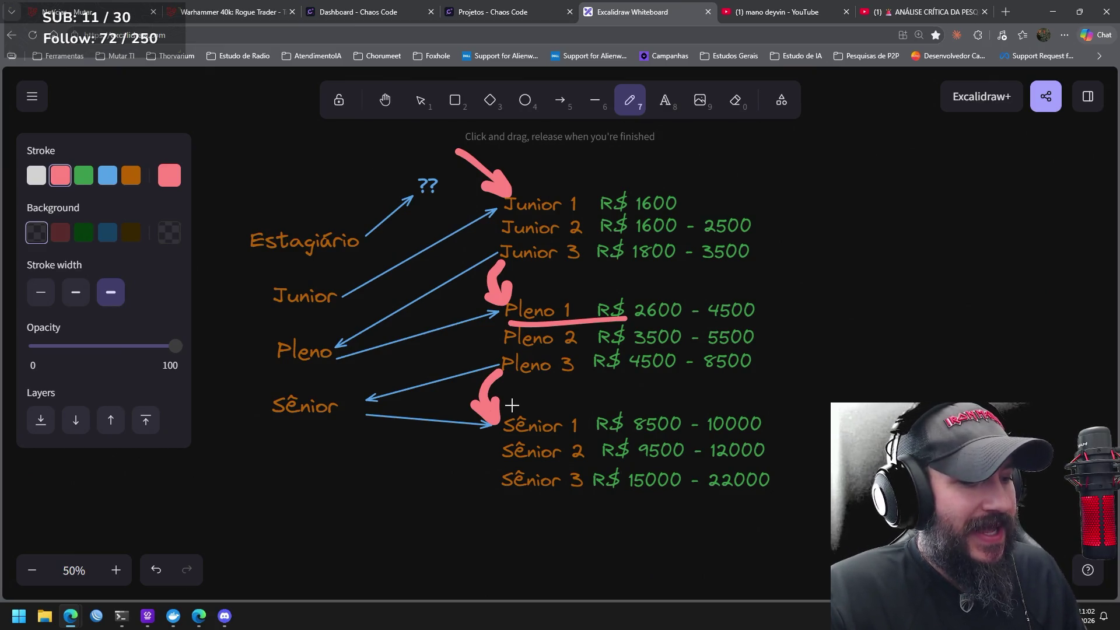
pyautogui.hotkey('ctrl', 'z')
pyautogui.hotkey('ctrl', 'z')
pyautogui.hotkey('ctrl', 'z')
pyautogui.hotkey('ctrl', 'z')
pyautogui.hotkey('ctrl', 'z')
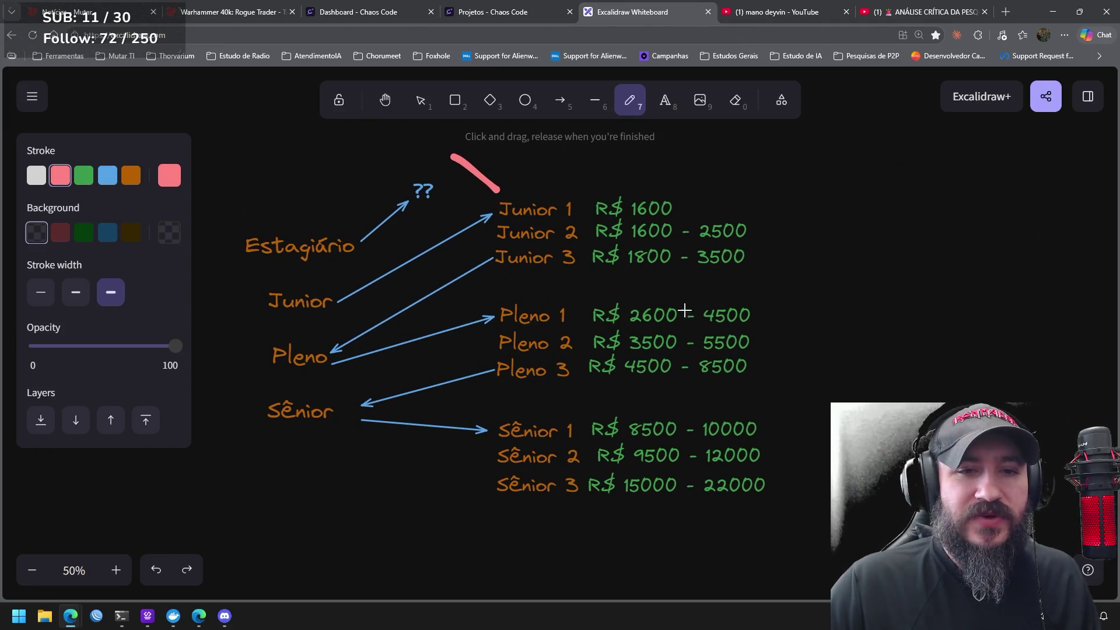
pyautogui.hotkey('ctrl', 'z')
# Pan the canvas, draw a pink freehand loop around Estagiário and ??, then undo it
pyautogui.moveTo(452, 292)
pyautogui.mouseDown()
pyautogui.moveTo(655, 359)
pyautogui.moveTo(643, 363)
pyautogui.mouseUp()
pyautogui.moveTo(670, 253)
pyautogui.mouseDown()
pyautogui.moveTo(612, 233)
pyautogui.moveTo(415, 295)
pyautogui.moveTo(568, 343)
pyautogui.moveTo(676, 258)
pyautogui.mouseUp()
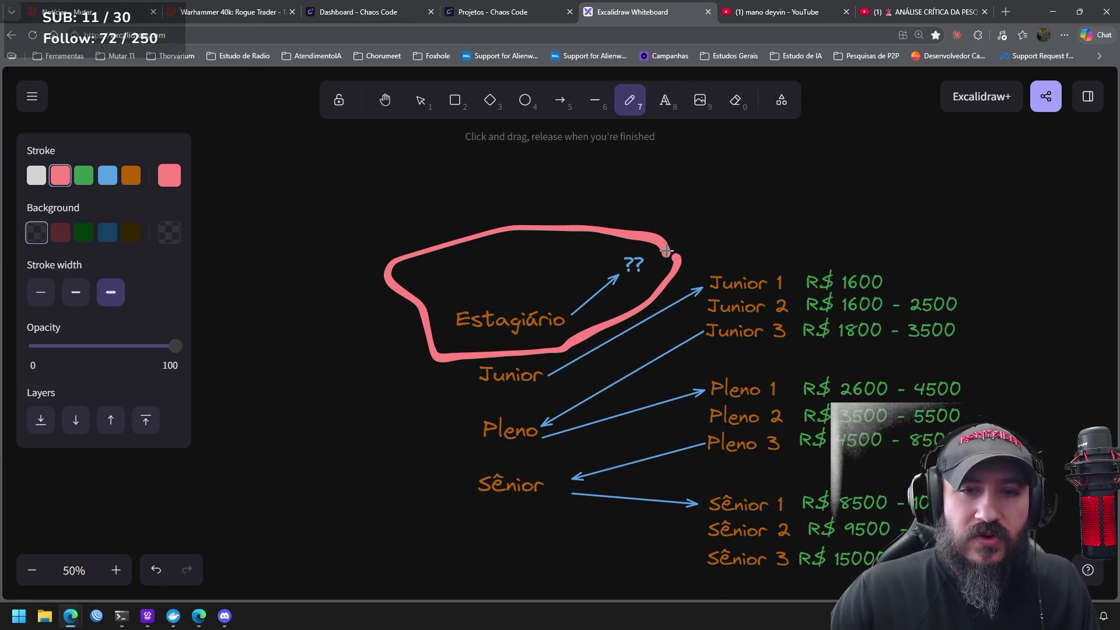
pyautogui.hotkey('ctrl', 'z')
# Circle the ?? label in pink, then undo it so only blue arrows remain
pyautogui.moveTo(652, 232); pyautogui.dragTo(611, 209)
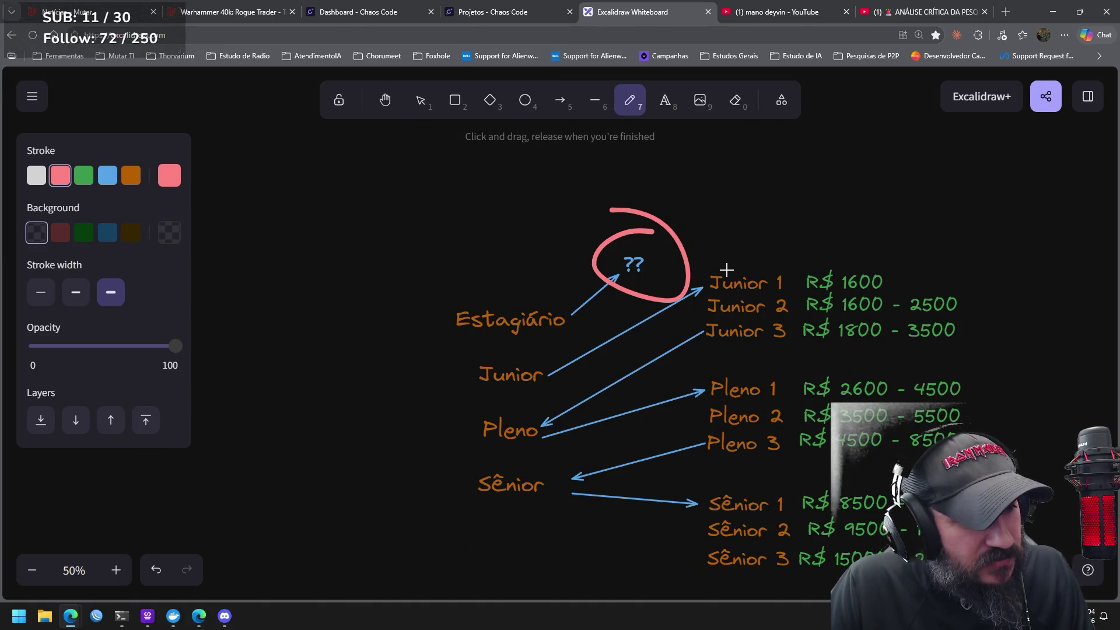
pyautogui.hotkey('ctrl', 'z')
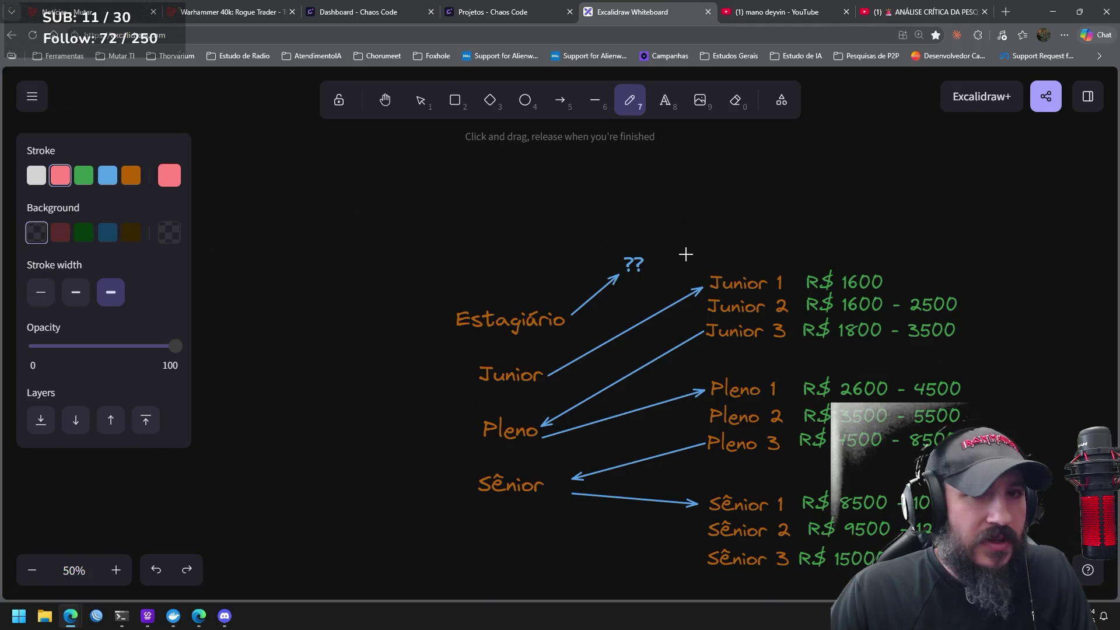
pyautogui.click(665, 100)
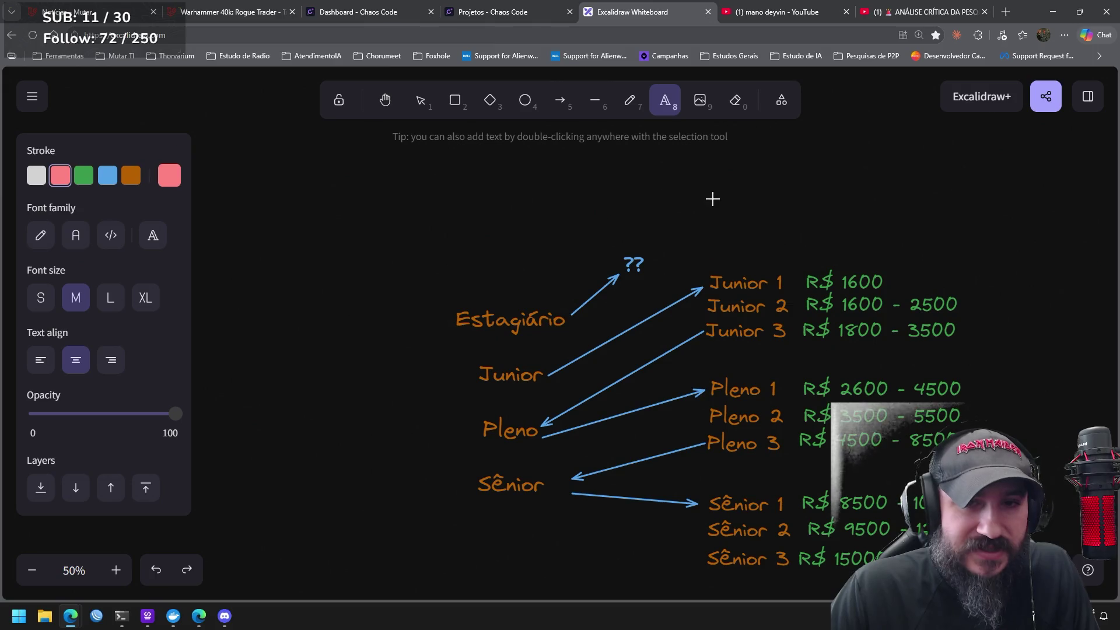
pyautogui.click(629, 104)
pyautogui.moveTo(664, 242)
pyautogui.mouseDown()
pyautogui.moveTo(679, 256)
pyautogui.moveTo(589, 240)
pyautogui.mouseUp()
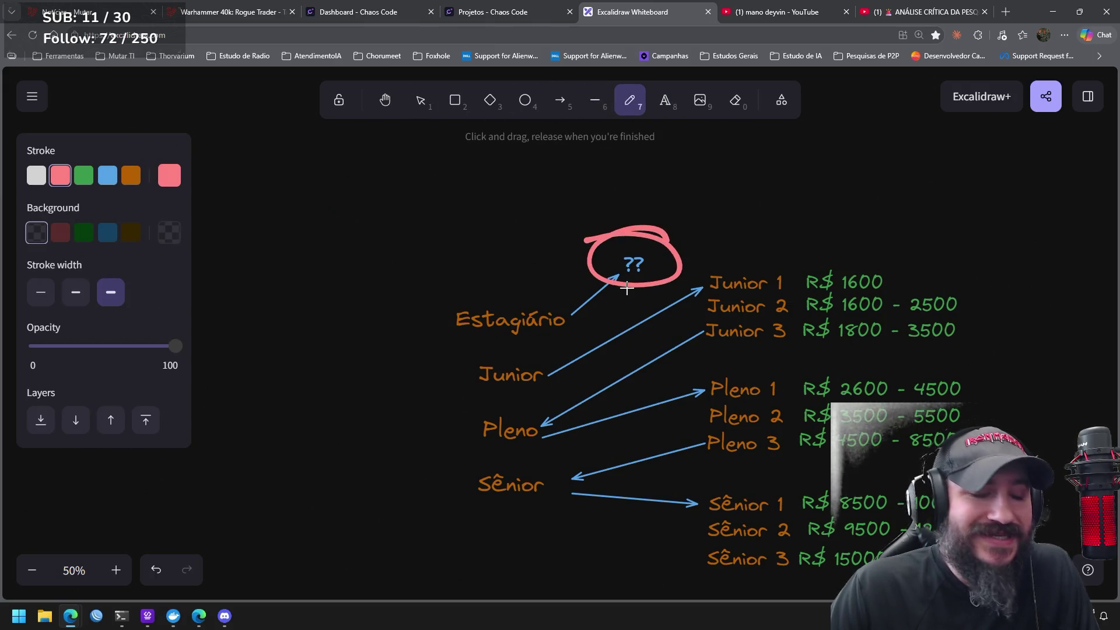
pyautogui.hotkey('ctrl', 'z')
pyautogui.click(665, 100)
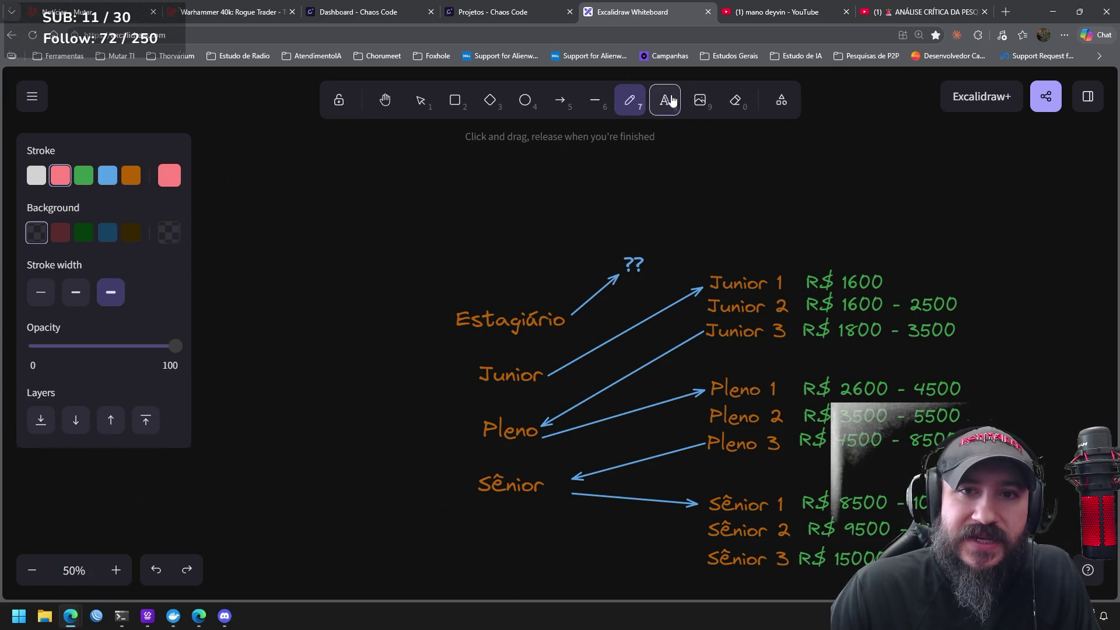
pyautogui.click(607, 218)
pyautogui.write('20k')
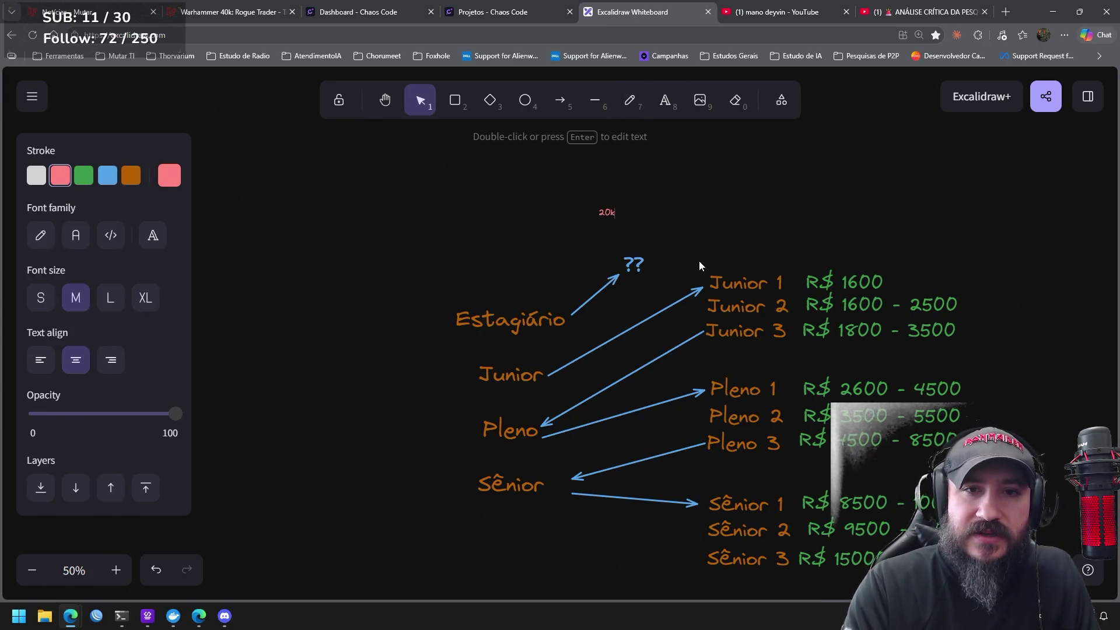
pyautogui.click(698, 261)
pyautogui.click(605, 212)
pyautogui.moveTo(619, 203)
pyautogui.mouseDown()
pyautogui.moveTo(658, 169)
pyautogui.moveTo(638, 236)
pyautogui.mouseUp()
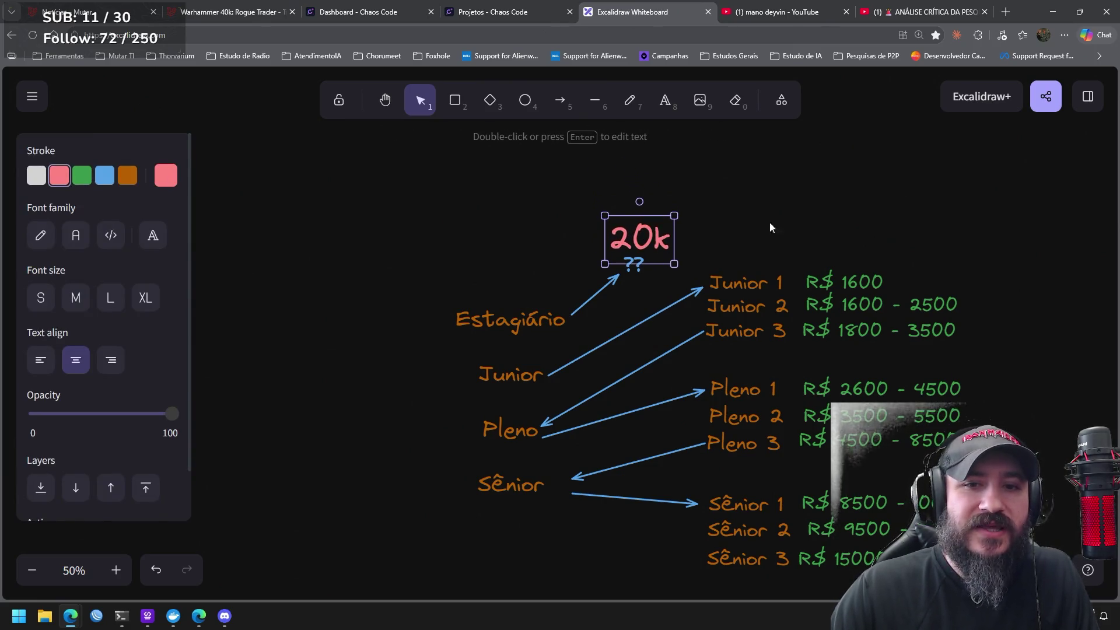
pyautogui.click(770, 224)
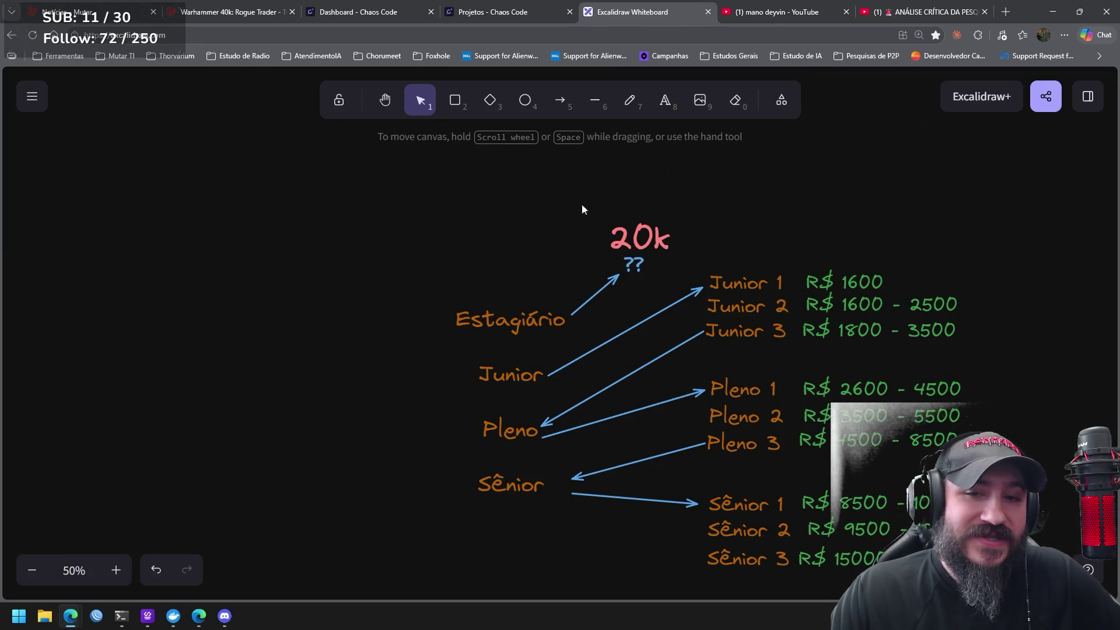
pyautogui.moveTo(699, 201); pyautogui.dragTo(570, 269)
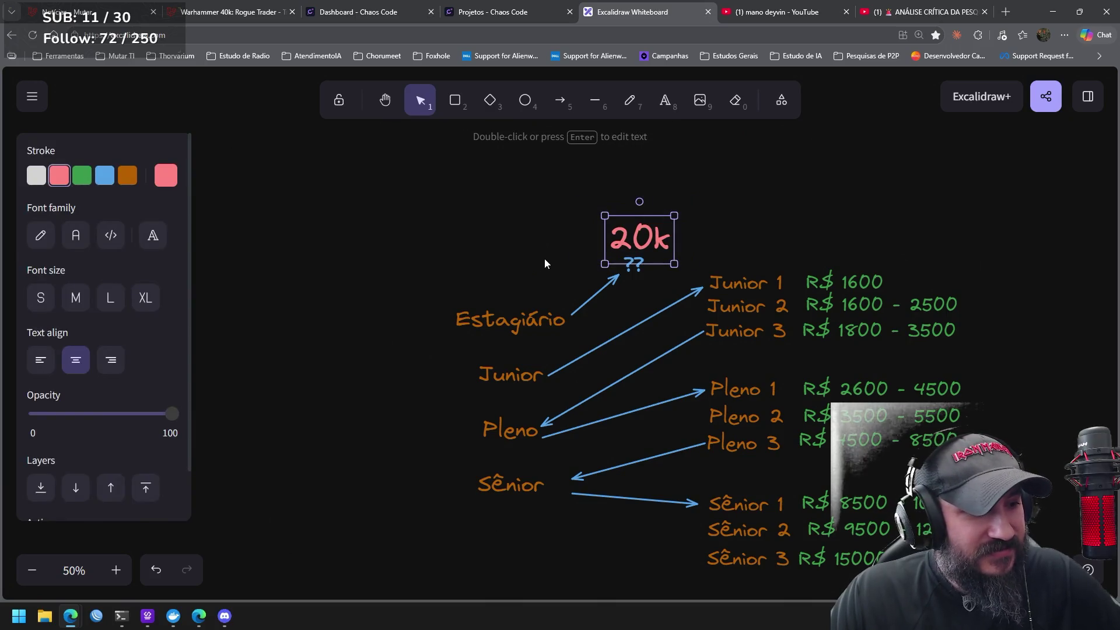
pyautogui.click(505, 247)
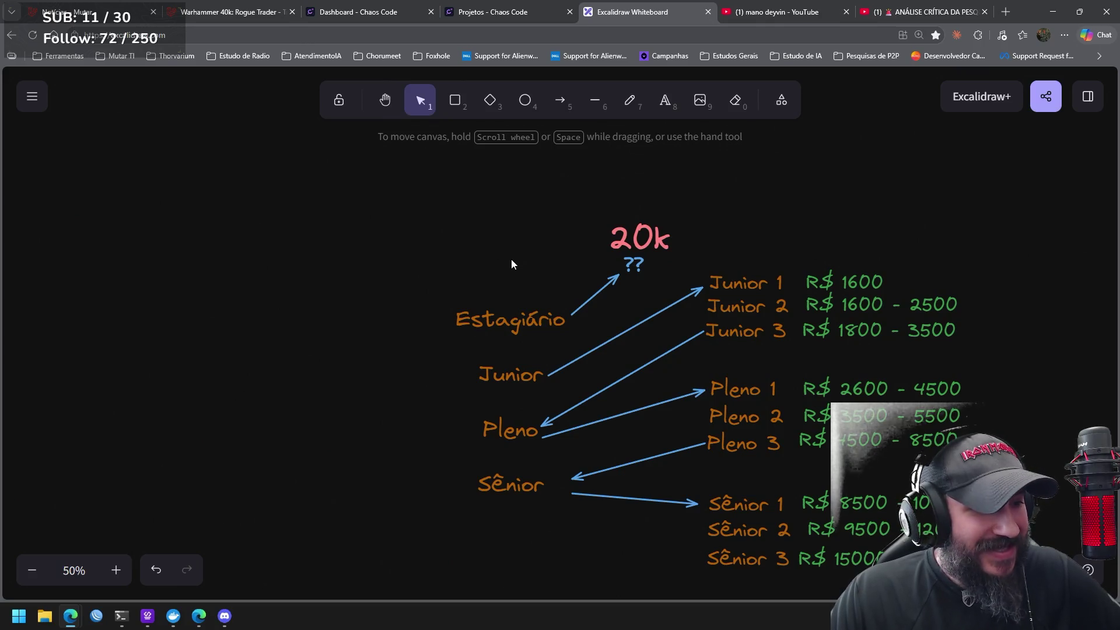
pyautogui.moveTo(703, 192); pyautogui.dragTo(539, 268)
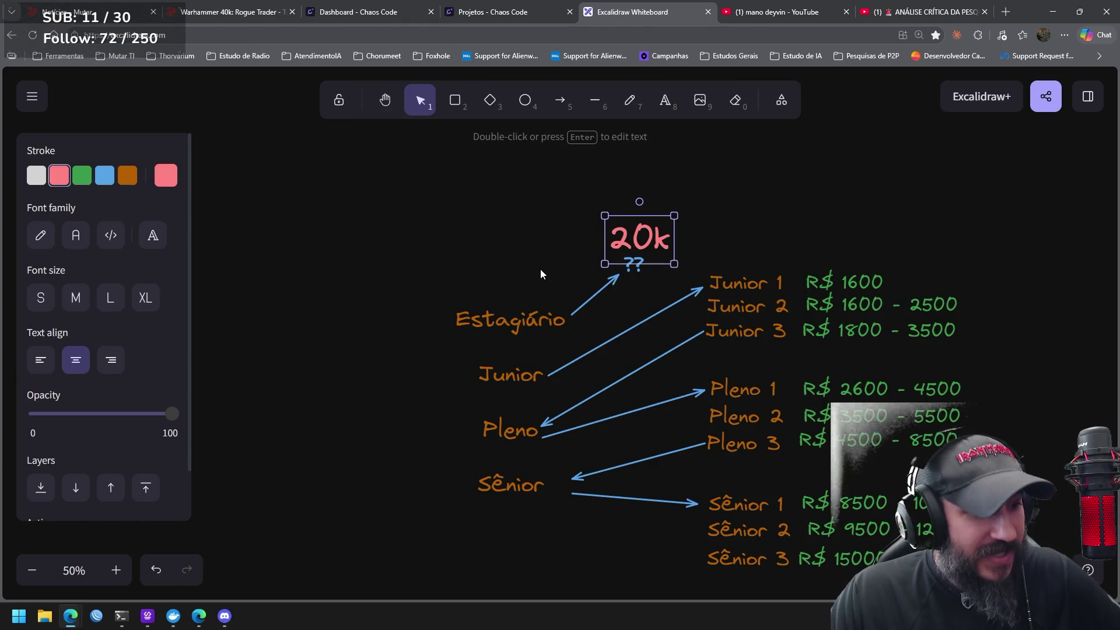
pyautogui.moveTo(710, 179)
pyautogui.mouseDown()
pyautogui.moveTo(721, 221)
pyautogui.moveTo(573, 275)
pyautogui.mouseUp()
pyautogui.click(529, 266)
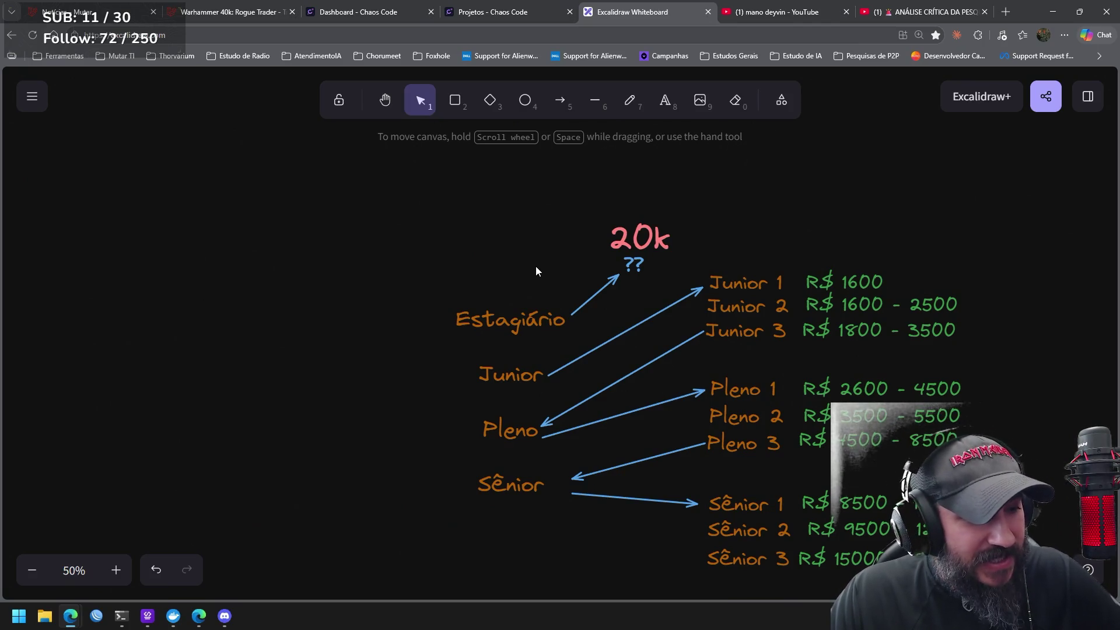
pyautogui.moveTo(712, 187); pyautogui.dragTo(583, 265)
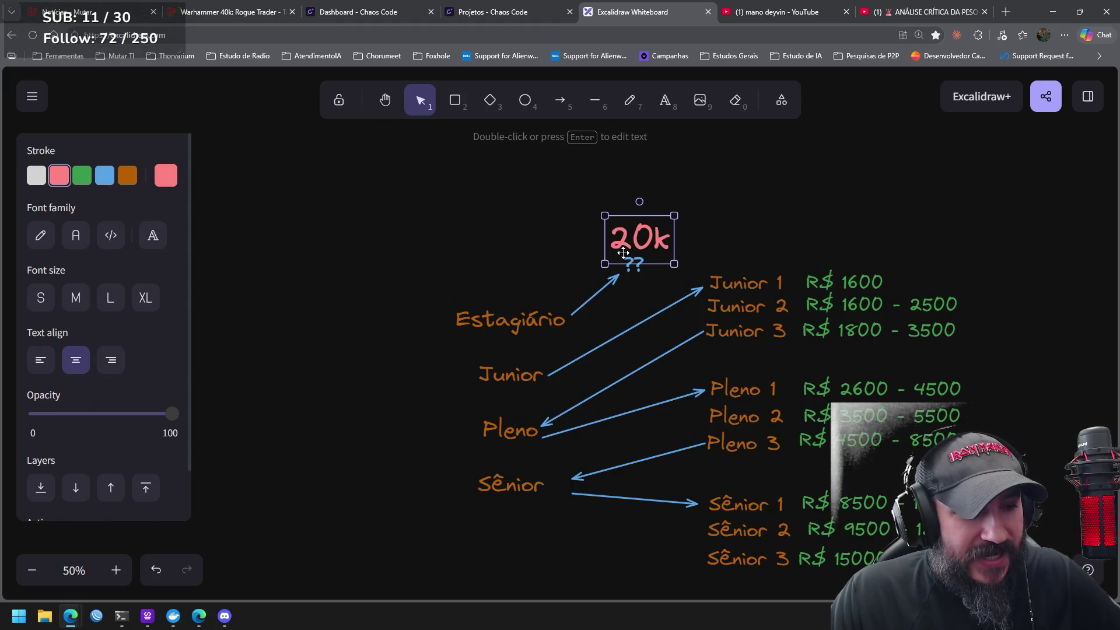
pyautogui.scroll(2, 568, 236)
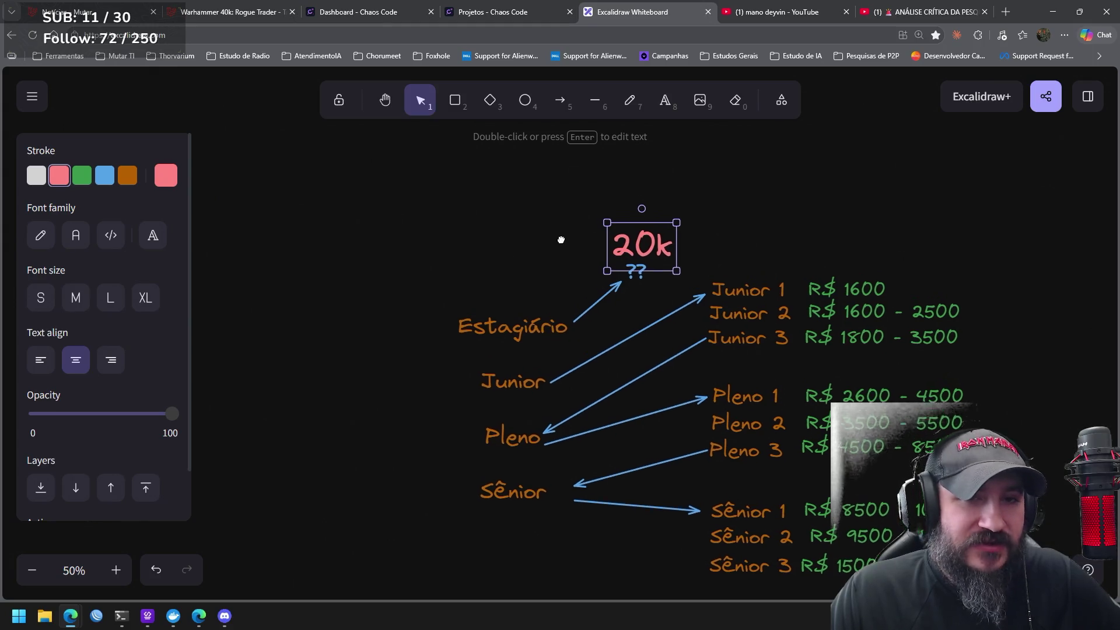
# Draw a wide pink-outlined rectangle in the free space above the 20k label
pyautogui.click(455, 100)
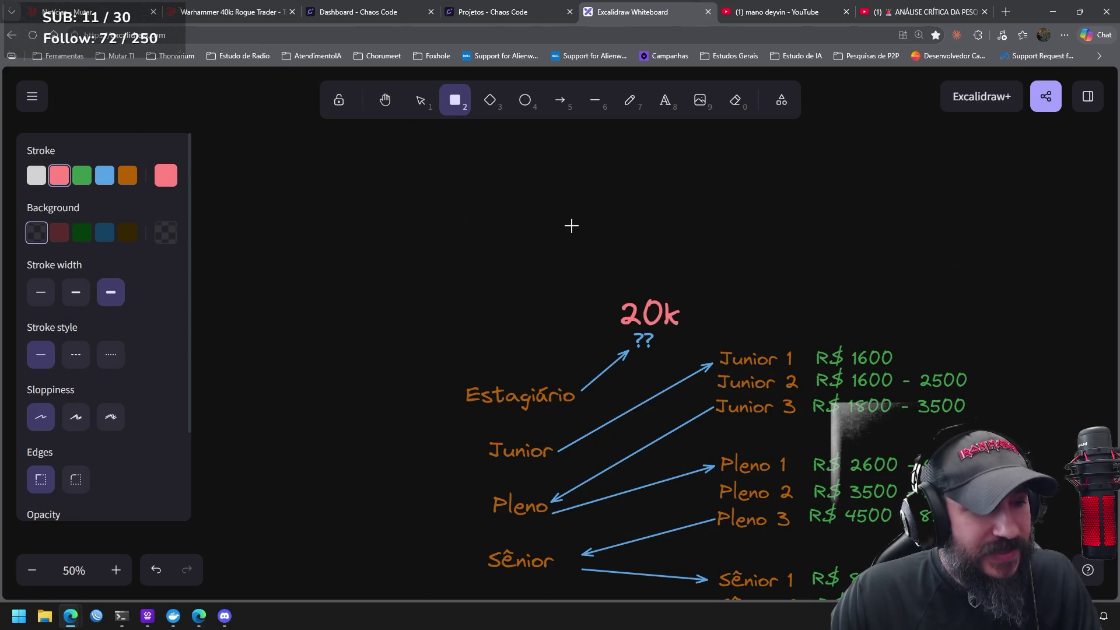
pyautogui.moveTo(566, 228); pyautogui.dragTo(600, 272)
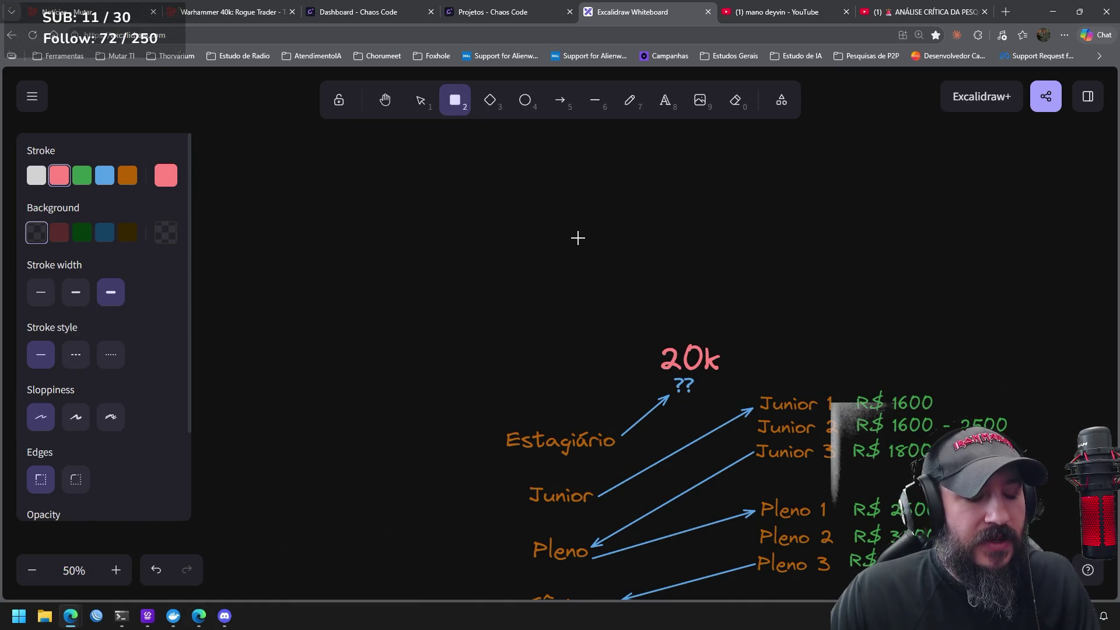
pyautogui.moveTo(478, 227); pyautogui.dragTo(477, 245)
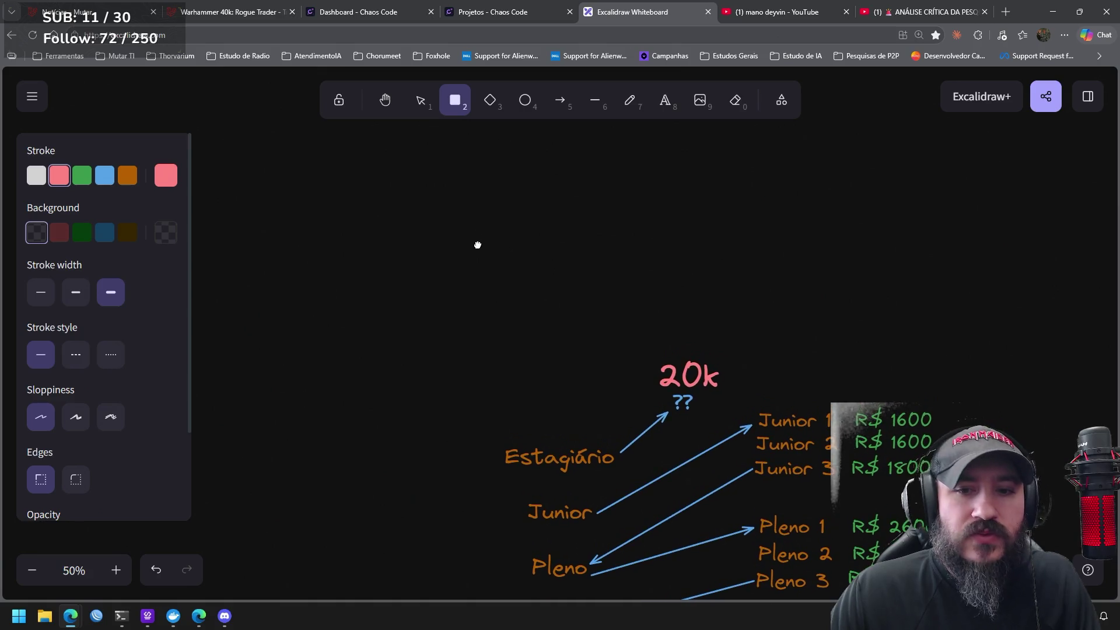
pyautogui.moveTo(309, 229)
pyautogui.mouseDown()
pyautogui.moveTo(560, 285)
pyautogui.moveTo(657, 286)
pyautogui.mouseUp()
pyautogui.moveTo(630, 231); pyautogui.dragTo(605, 278)
pyautogui.click(673, 227)
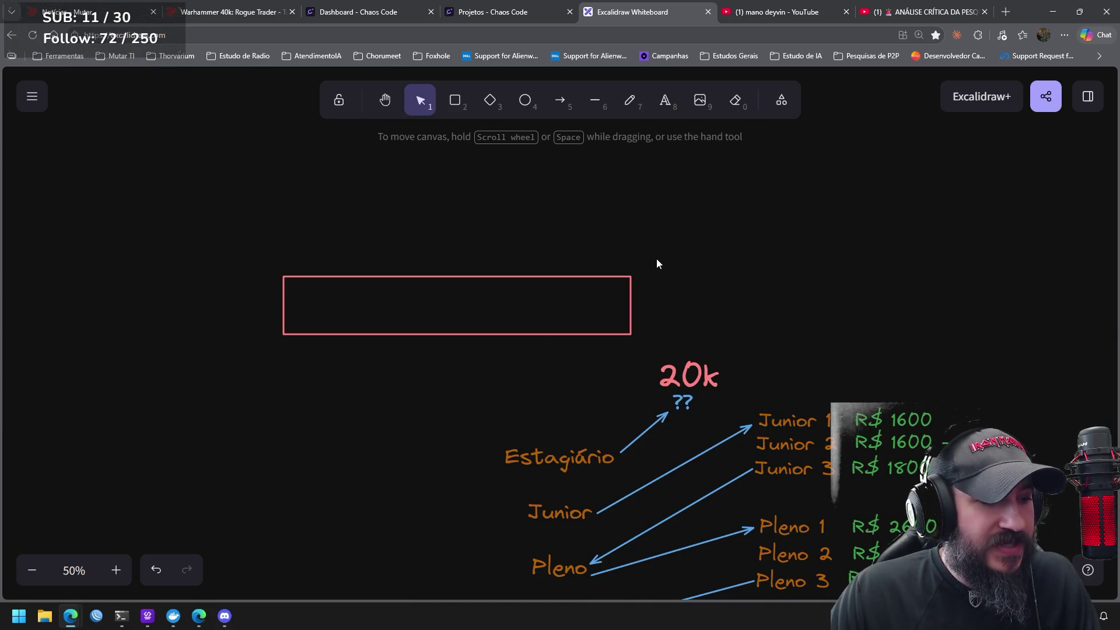
# Adjust the rectangle's top edge, leave it unfilled, and make dark red the new-shape fill
pyautogui.click(557, 276)
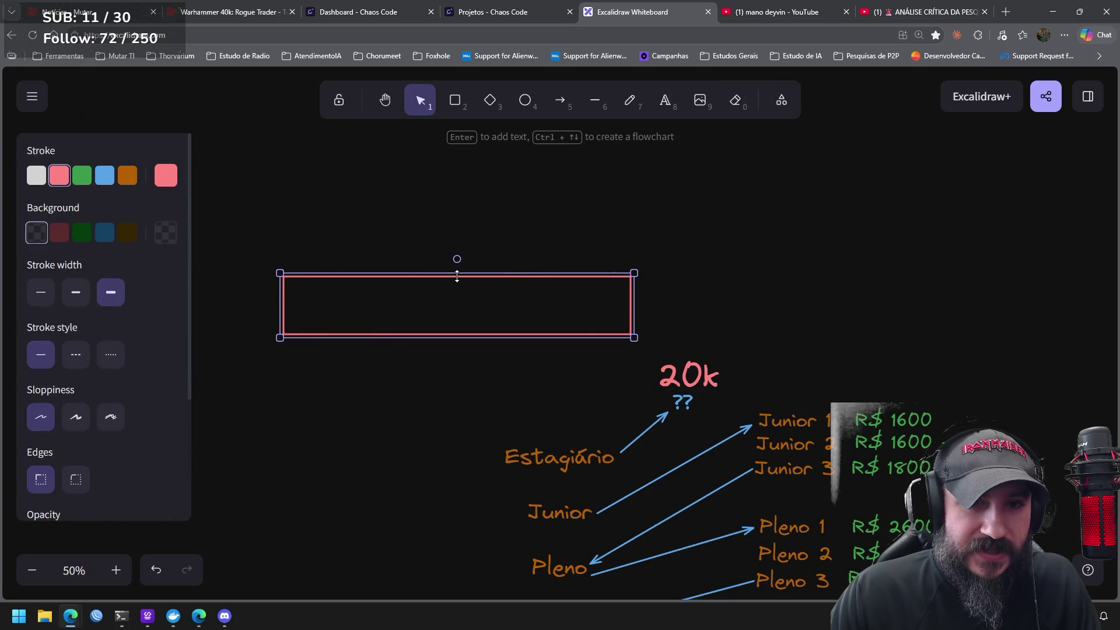
pyautogui.moveTo(771, 343)
pyautogui.mouseDown()
pyautogui.moveTo(652, 369)
pyautogui.moveTo(649, 397)
pyautogui.moveTo(716, 320)
pyautogui.moveTo(696, 368)
pyautogui.mouseUp()
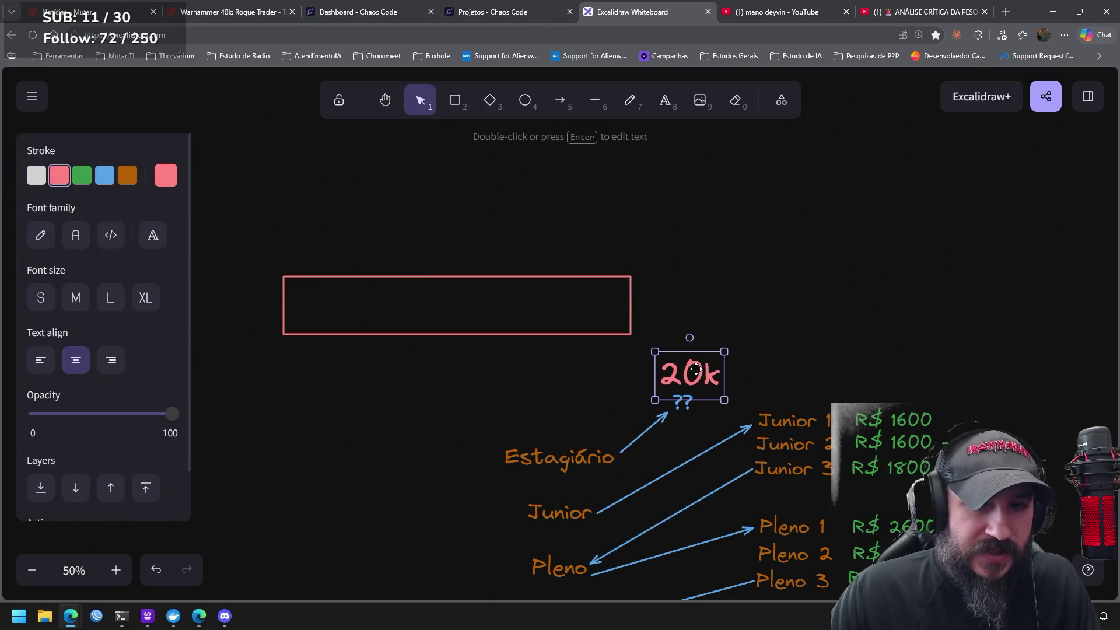
pyautogui.moveTo(680, 240)
pyautogui.mouseDown()
pyautogui.moveTo(310, 362)
pyautogui.moveTo(224, 366)
pyautogui.mouseUp()
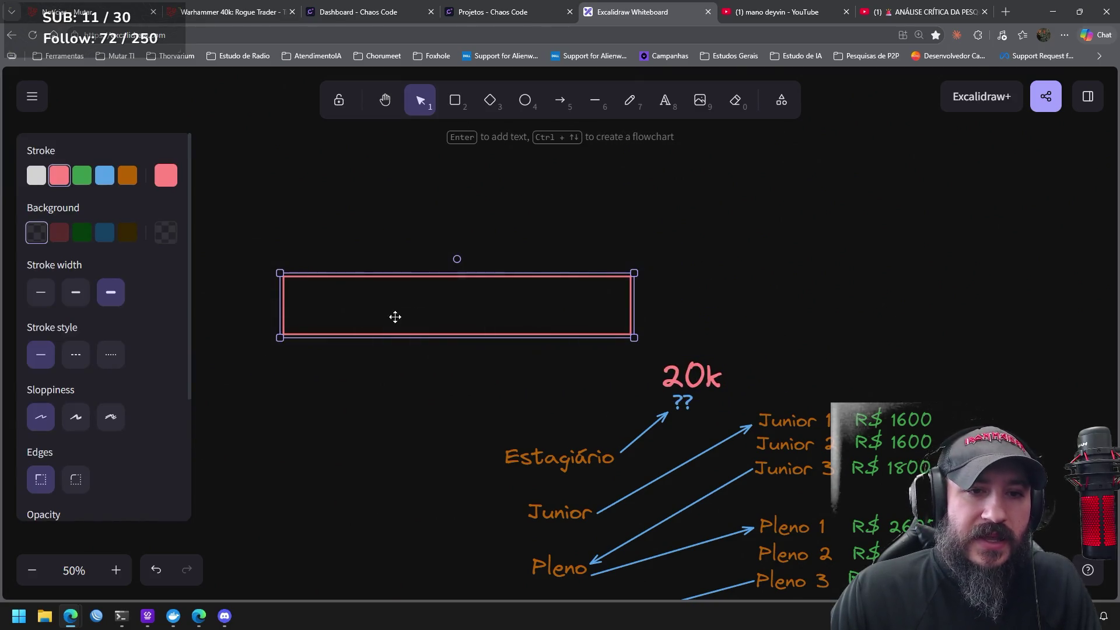
pyautogui.moveTo(464, 273); pyautogui.dragTo(465, 272)
pyautogui.click(659, 170)
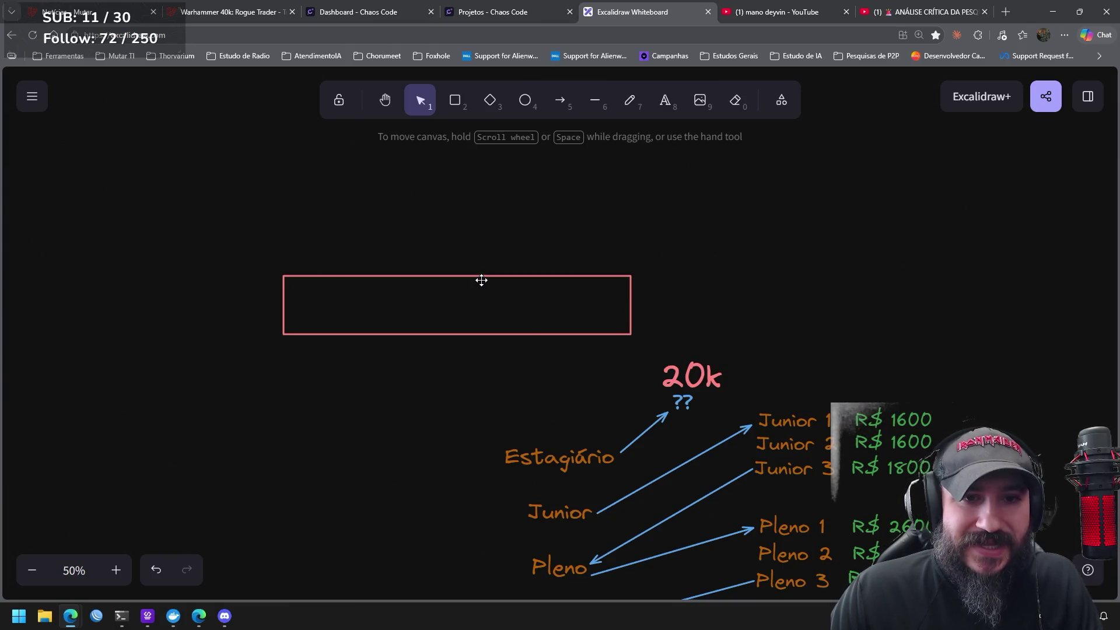
pyautogui.click(481, 281)
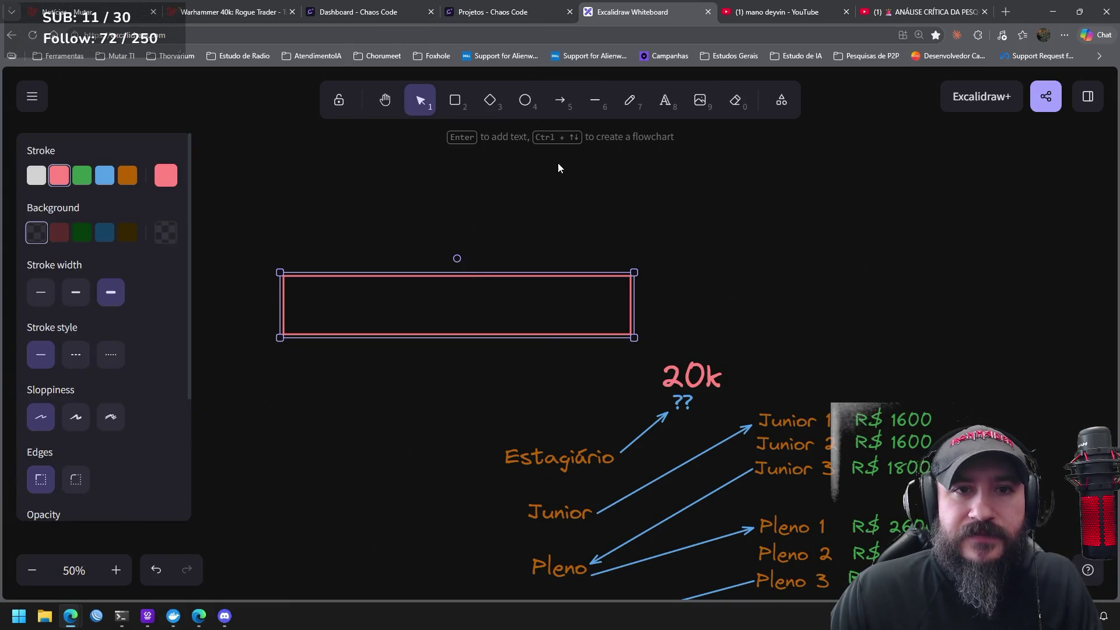
pyautogui.click(60, 233)
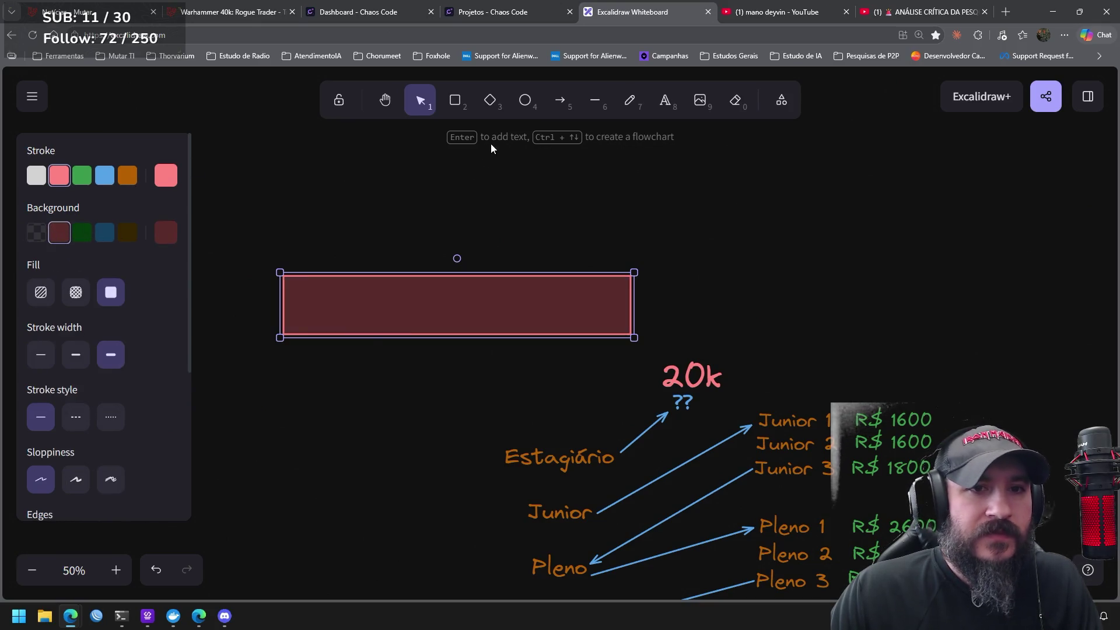
pyautogui.click(37, 233)
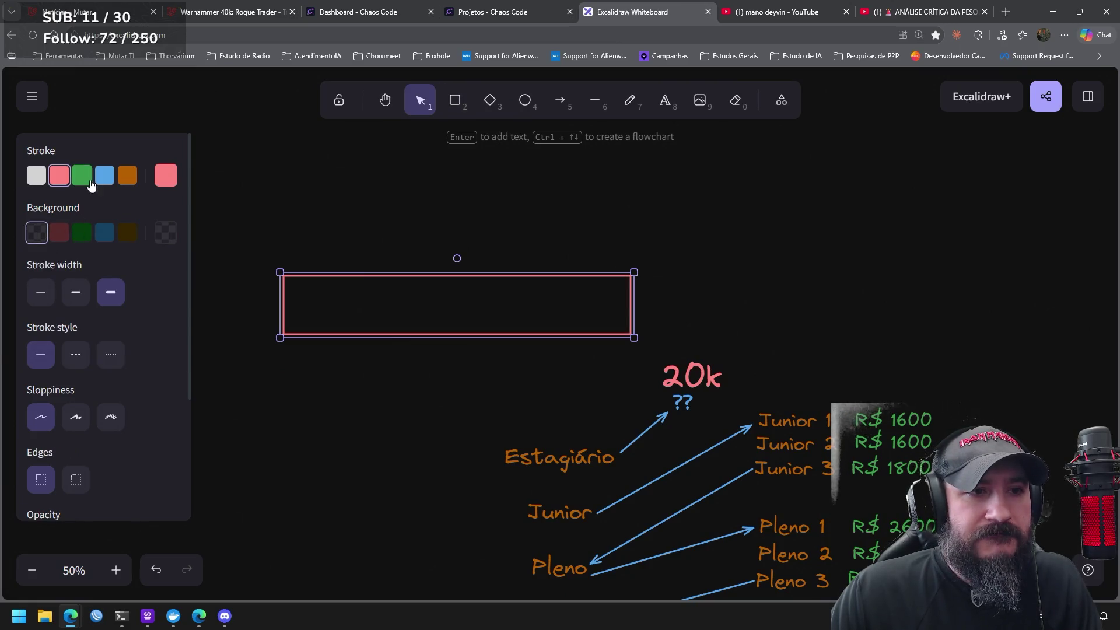
pyautogui.click(455, 100)
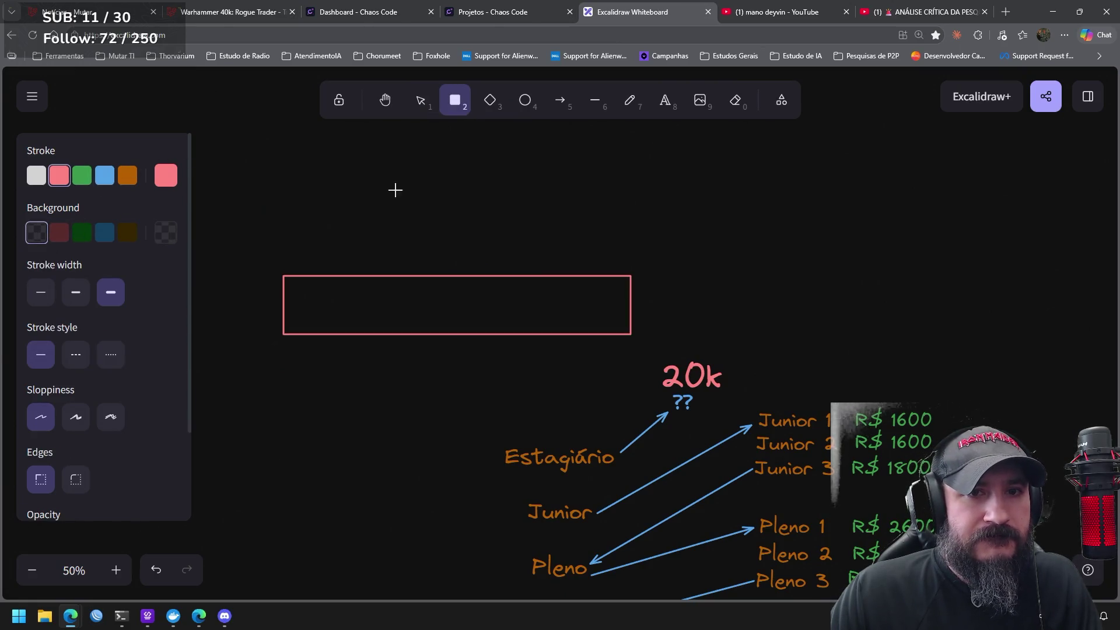
pyautogui.click(58, 233)
# Draw a dark red block over the bar's left part and choose white text
pyautogui.moveTo(283, 274); pyautogui.dragTo(394, 336)
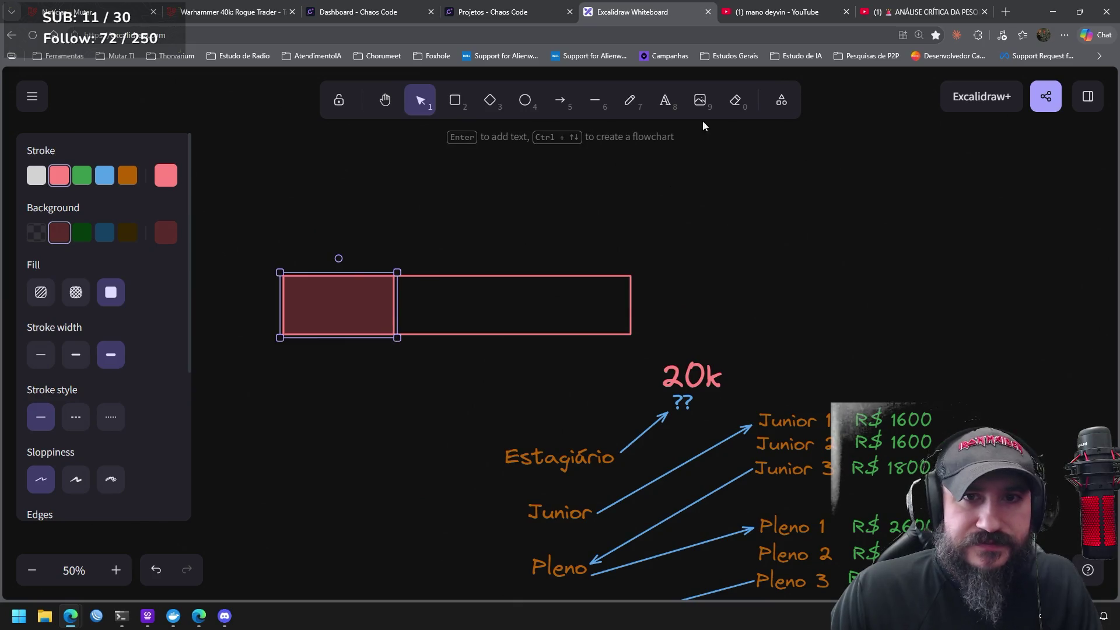
pyautogui.click(665, 100)
pyautogui.click(86, 187)
pyautogui.click(36, 175)
# Type a '30%' label inside the dark red block and enlarge it to fill it
pyautogui.click(327, 323)
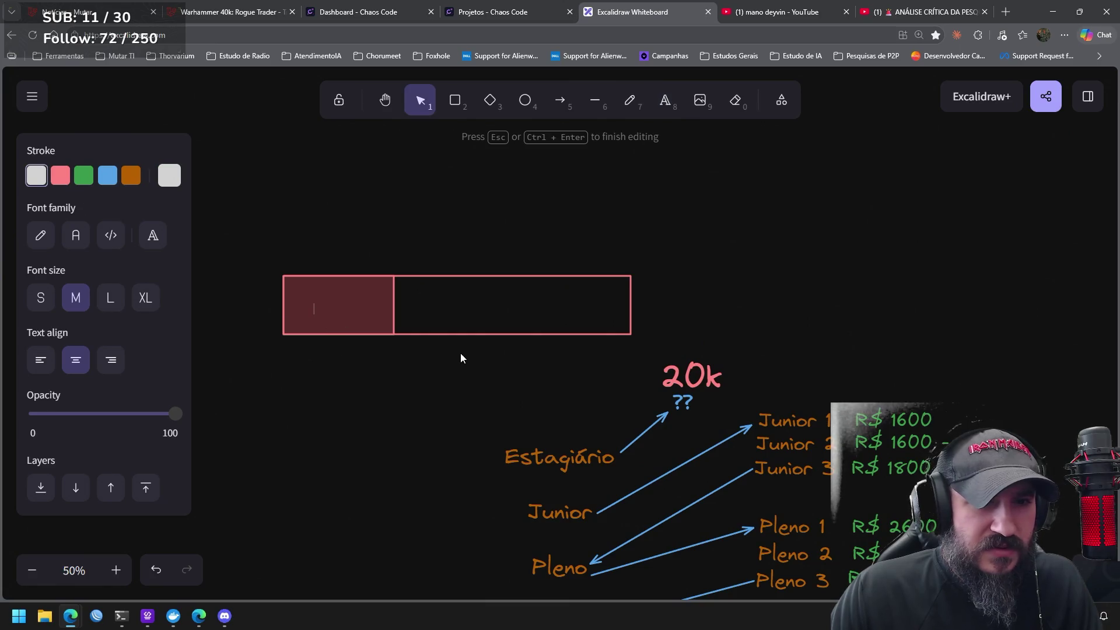
pyautogui.write('30')
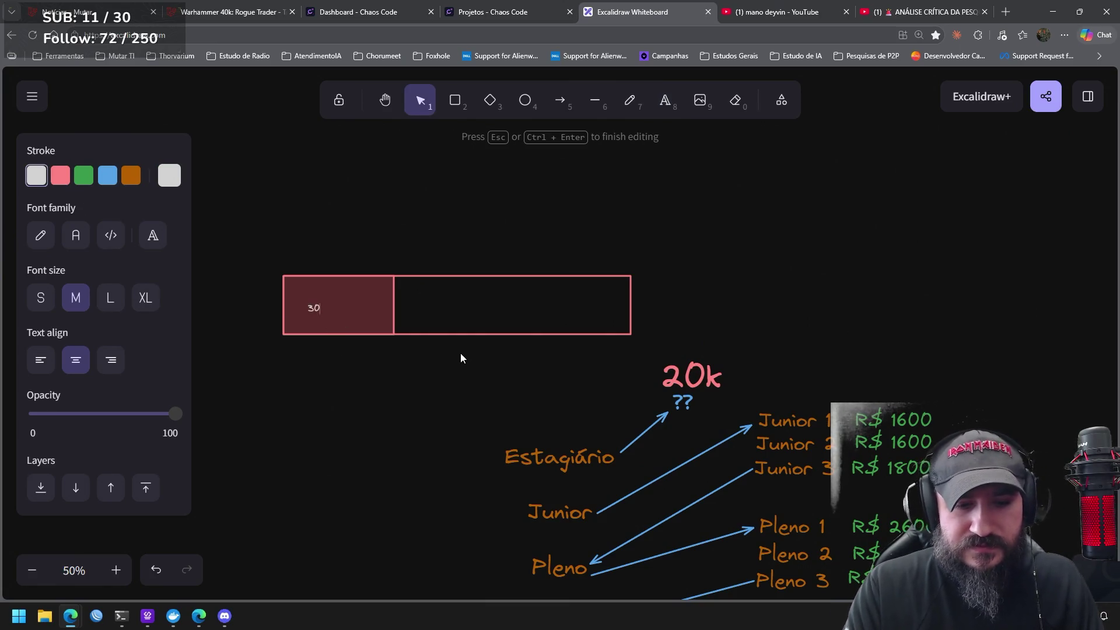
pyautogui.write('%')
pyautogui.click(330, 382)
pyautogui.click(320, 316)
pyautogui.moveTo(327, 299)
pyautogui.mouseDown()
pyautogui.moveTo(378, 272)
pyautogui.moveTo(345, 302)
pyautogui.mouseUp()
pyautogui.click(403, 386)
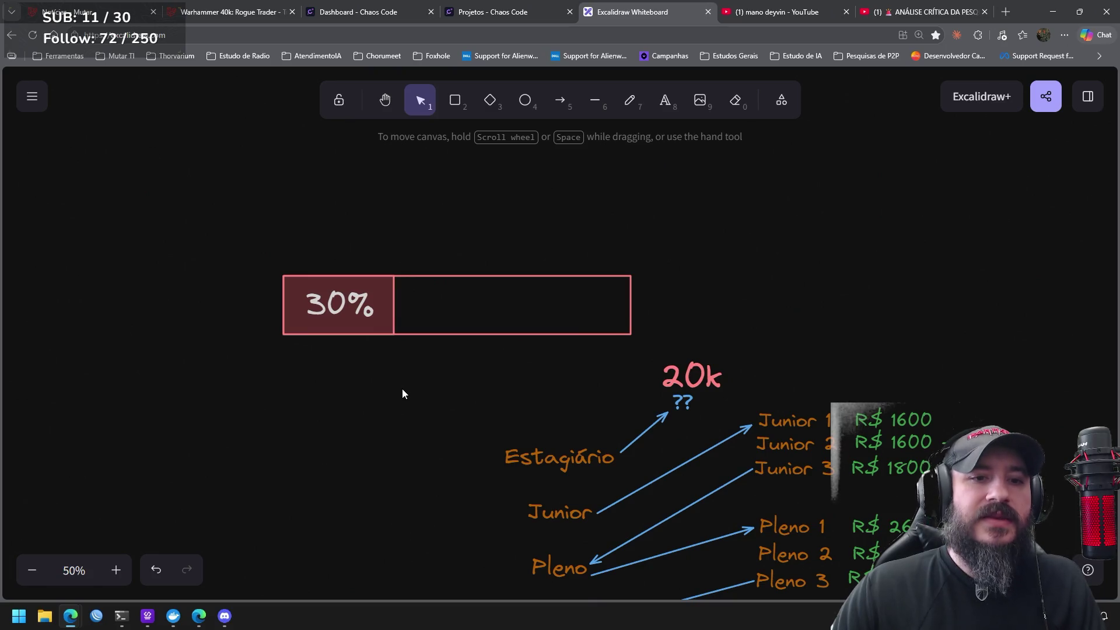
pyautogui.click(663, 100)
pyautogui.click(349, 373)
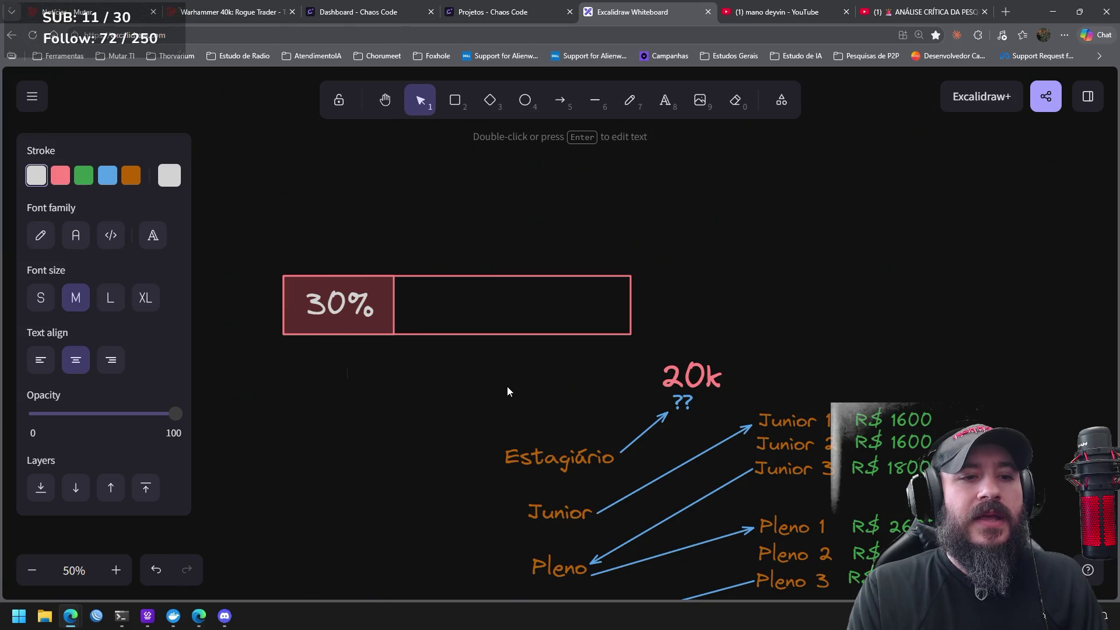
# Add a 'Meio academico' caption, resized and placed just below the 30% block
pyautogui.write('Meio ')
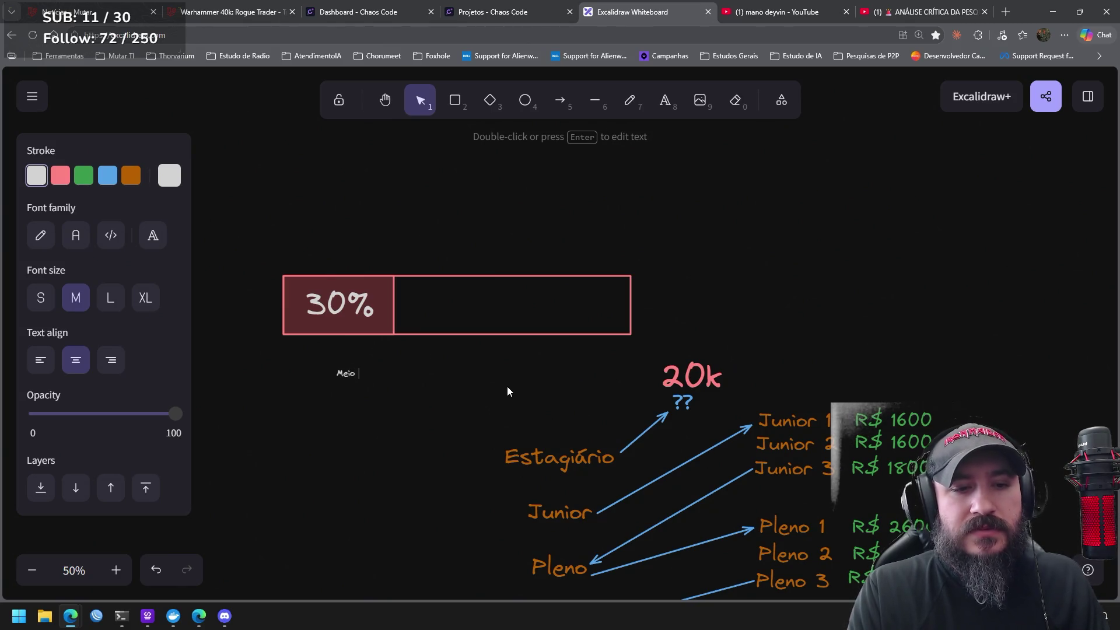
pyautogui.write('academico')
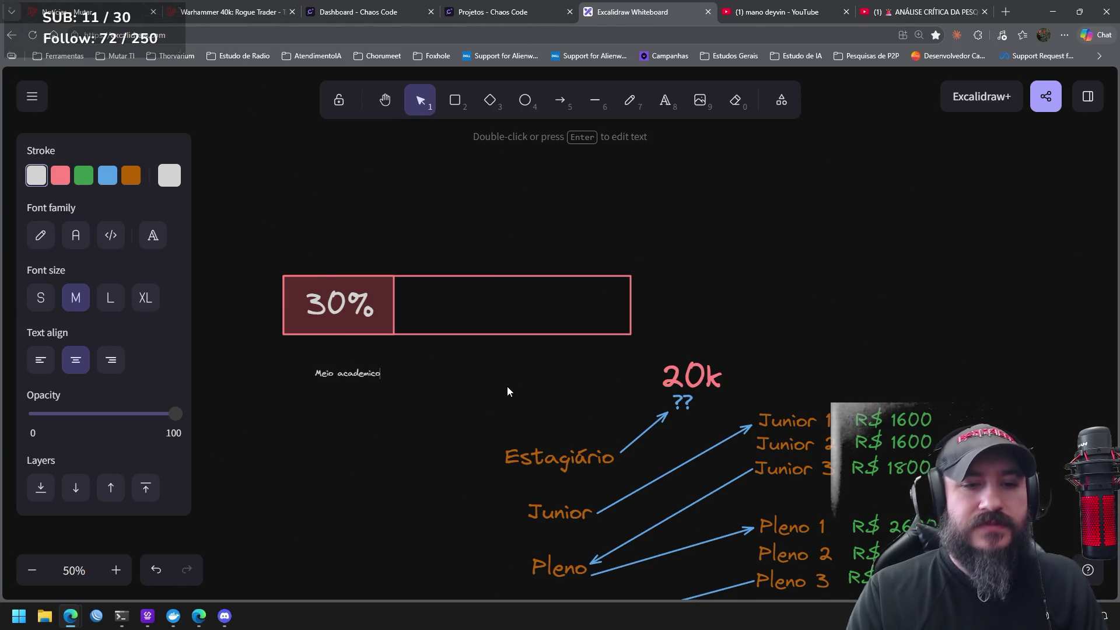
pyautogui.click(373, 390)
pyautogui.click(361, 372)
pyautogui.moveTo(387, 367)
pyautogui.mouseDown()
pyautogui.moveTo(485, 343)
pyautogui.moveTo(369, 362)
pyautogui.mouseUp()
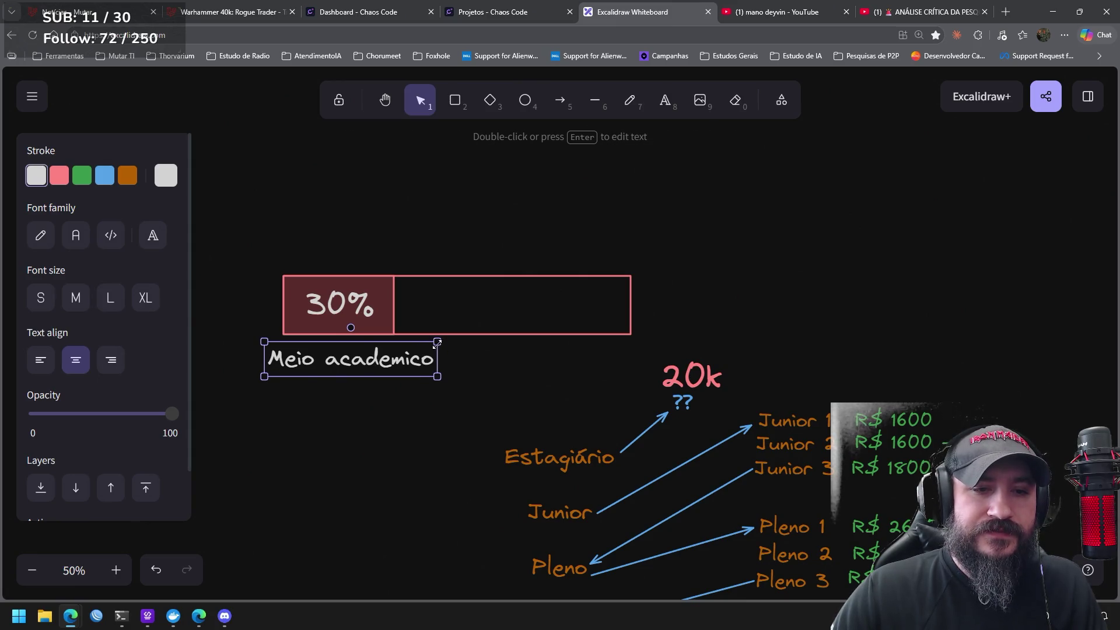
pyautogui.moveTo(437, 342); pyautogui.dragTo(413, 352)
pyautogui.moveTo(348, 364); pyautogui.dragTo(359, 352)
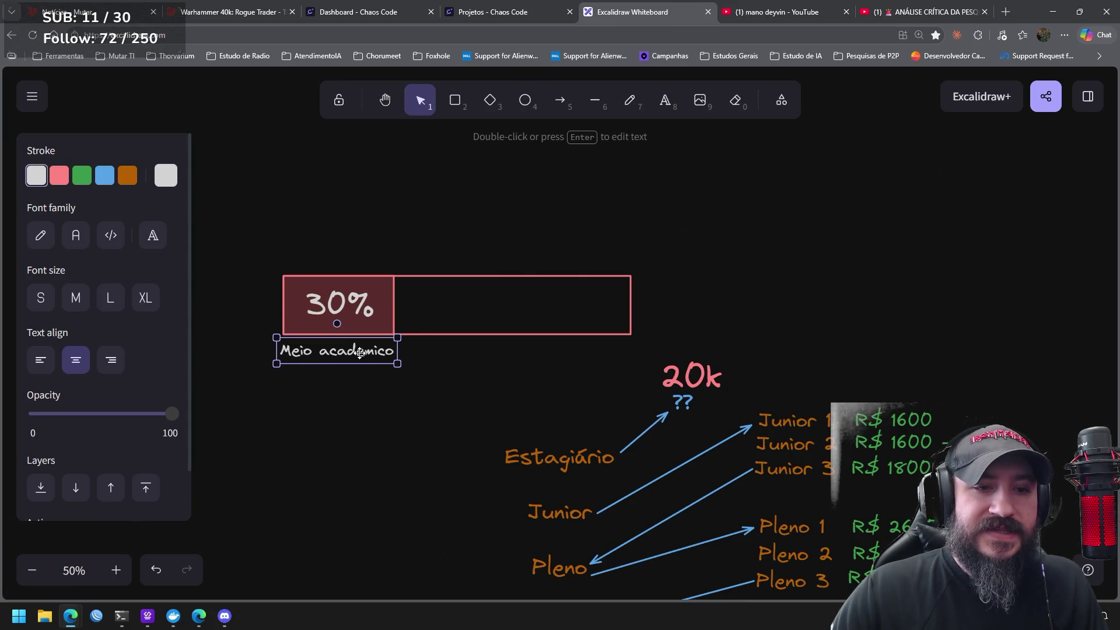
# Draw an arrow pointing down into the 30% block
pyautogui.click(436, 381)
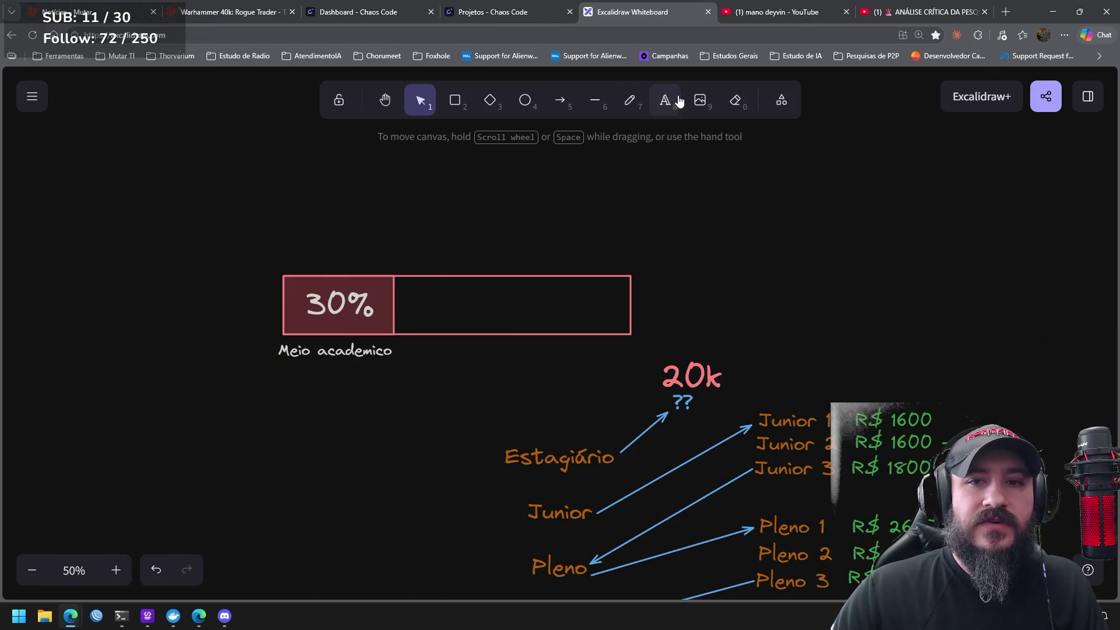
pyautogui.click(560, 101)
pyautogui.moveTo(319, 190); pyautogui.dragTo(323, 273)
# Add an enlarged 'Universidade' label above the arrow into the 30% block
pyautogui.click(452, 233)
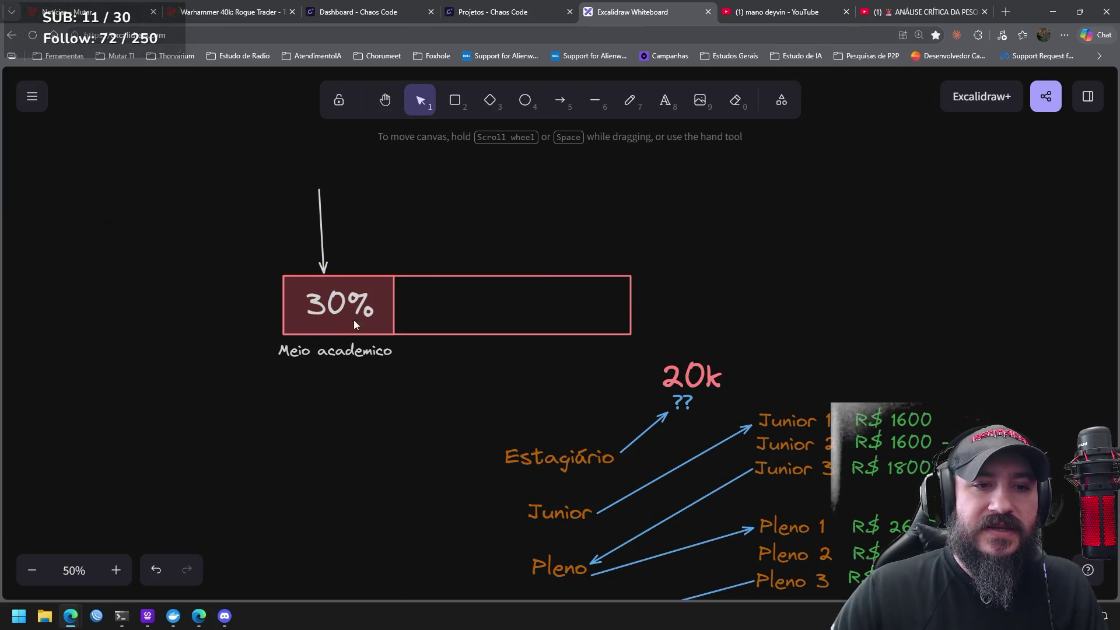
pyautogui.click(665, 101)
pyautogui.click(300, 180)
pyautogui.write('Uni')
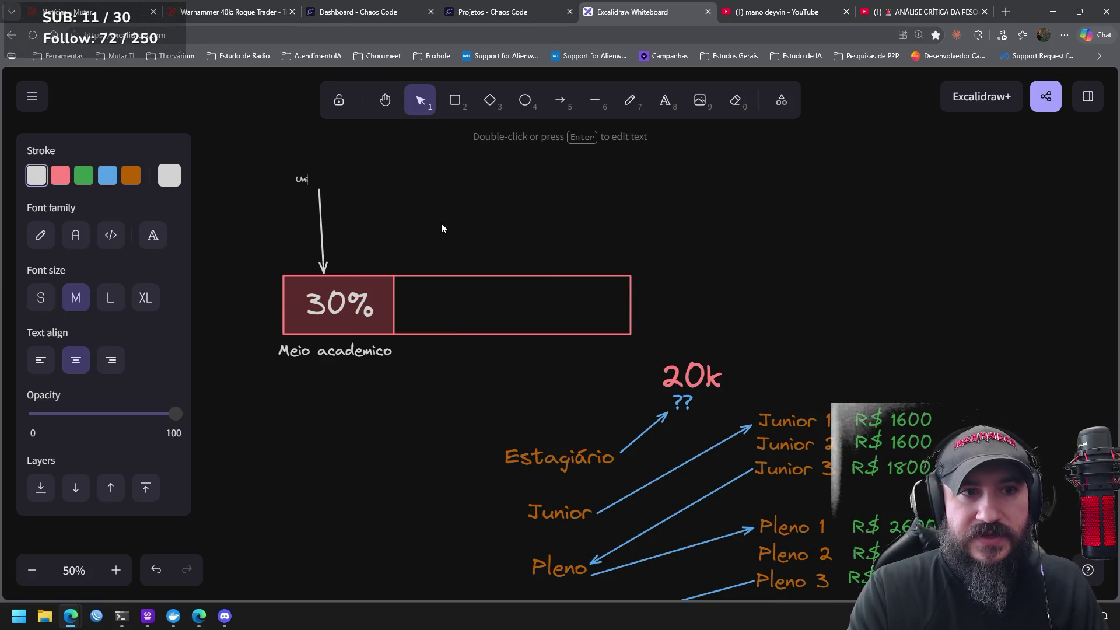
pyautogui.write('versidade')
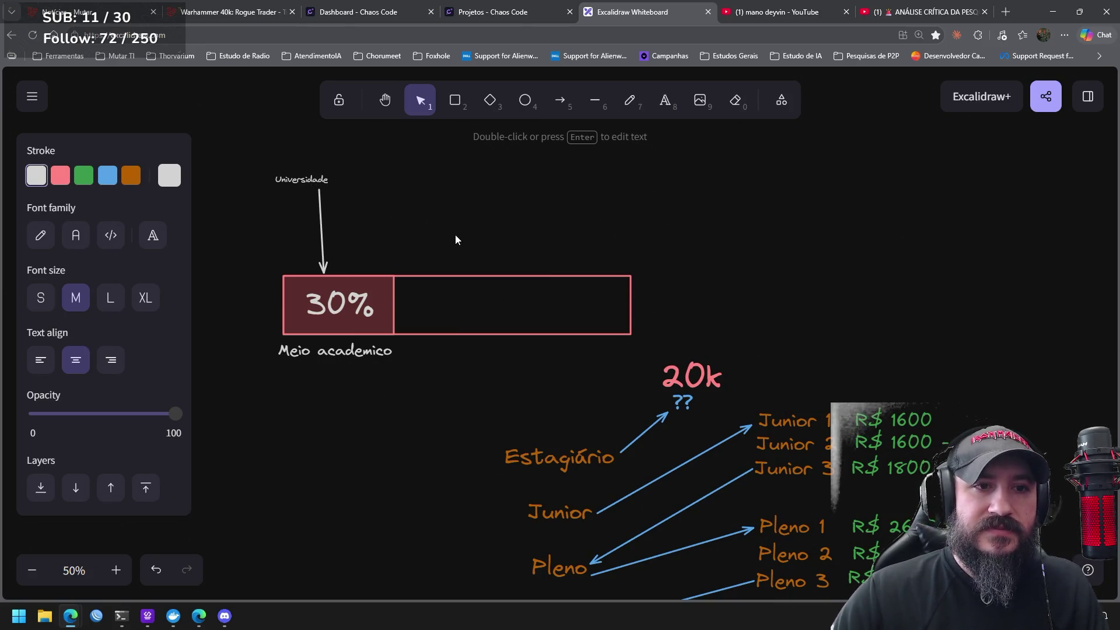
pyautogui.click(455, 234)
pyautogui.click(323, 176)
pyautogui.moveTo(332, 170)
pyautogui.mouseDown()
pyautogui.moveTo(363, 167)
pyautogui.moveTo(322, 186)
pyautogui.moveTo(342, 210)
pyautogui.mouseUp()
pyautogui.click(324, 210)
pyautogui.click(471, 217)
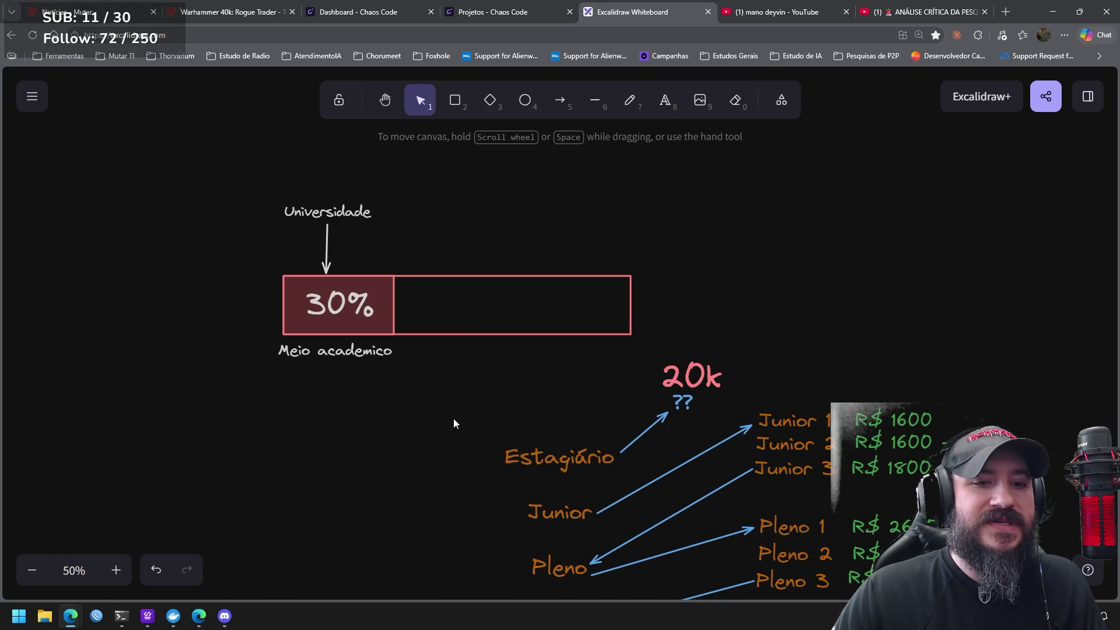
pyautogui.moveTo(430, 190); pyautogui.dragTo(222, 261)
pyautogui.click(417, 455)
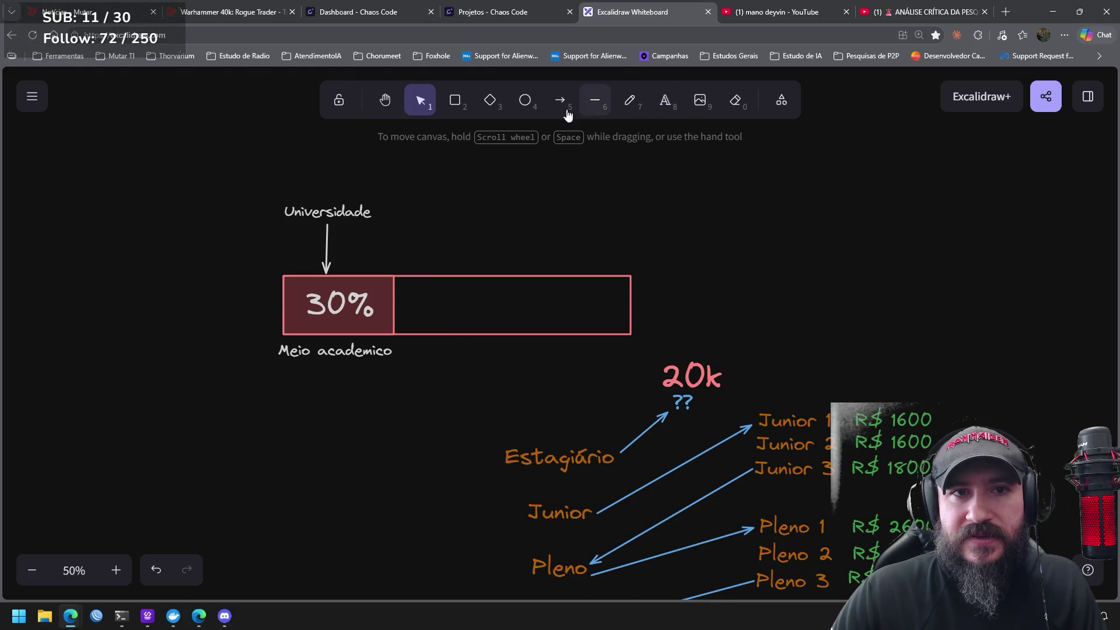
# Type 'R$ 100.000,00' above the bar, enlarge it, and nudge it slightly right
pyautogui.click(664, 100)
pyautogui.click(417, 233)
pyautogui.write('1')
pyautogui.press('Escape')
pyautogui.write('00000')
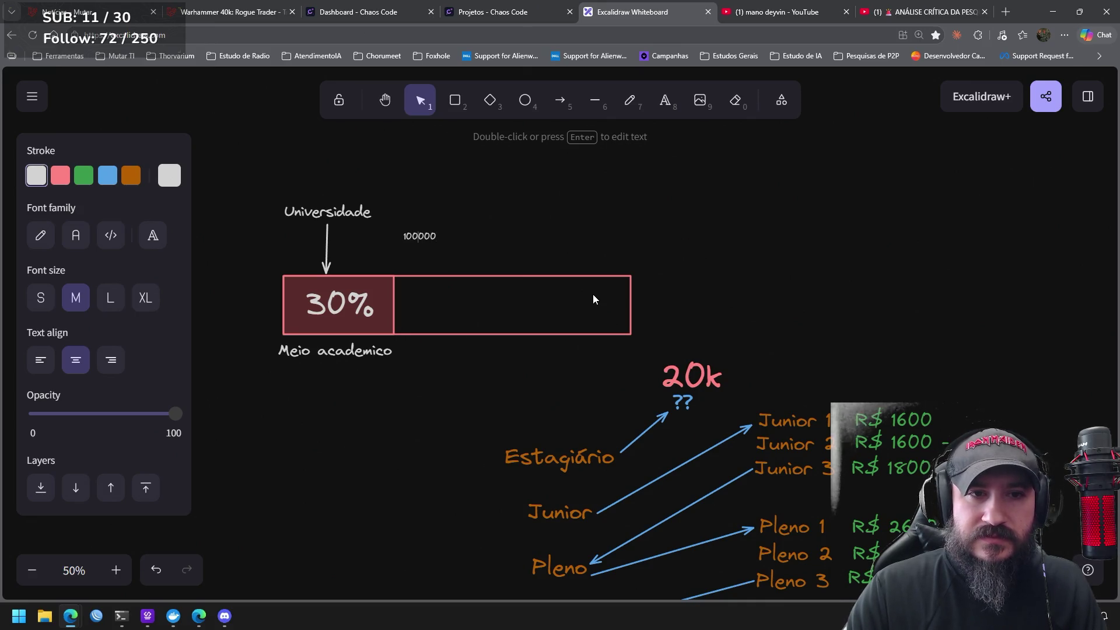
pyautogui.write('.')
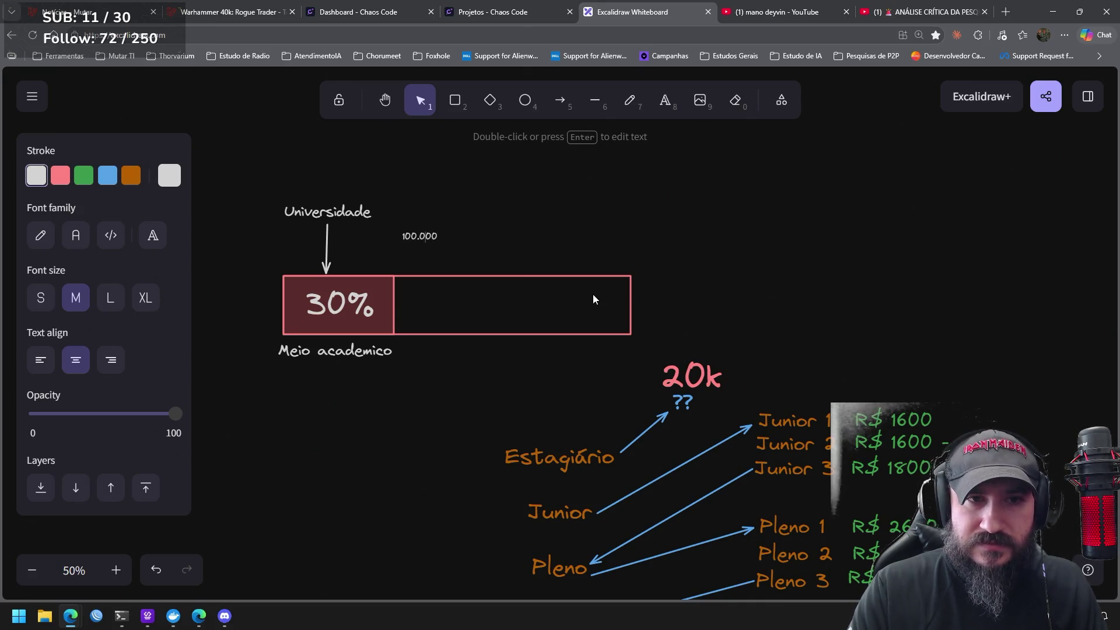
pyautogui.write(',00')
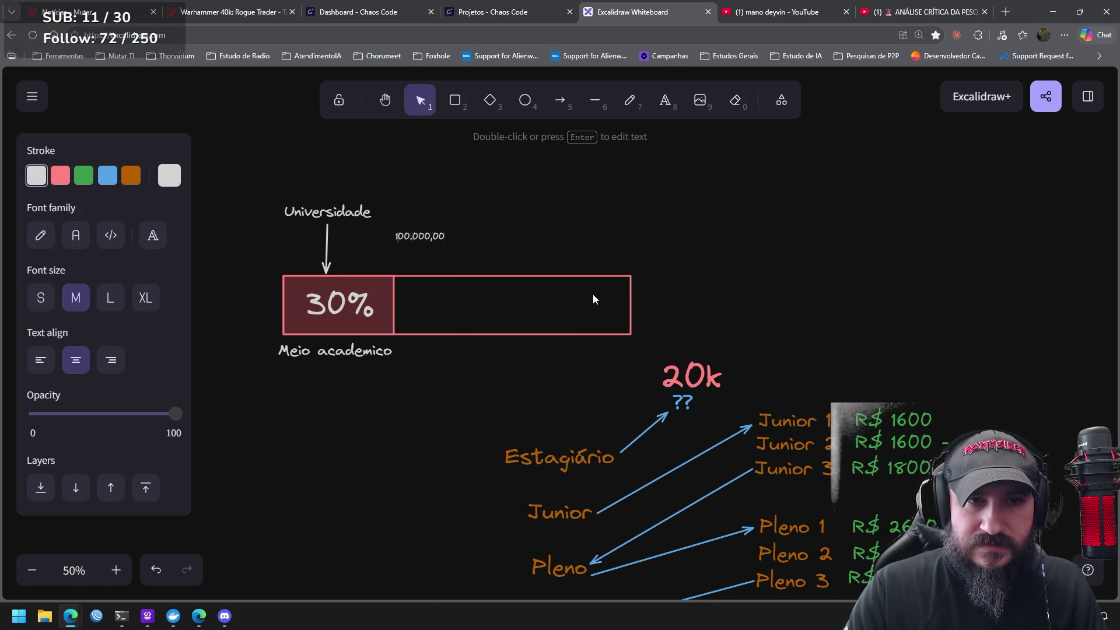
pyautogui.write('R$')
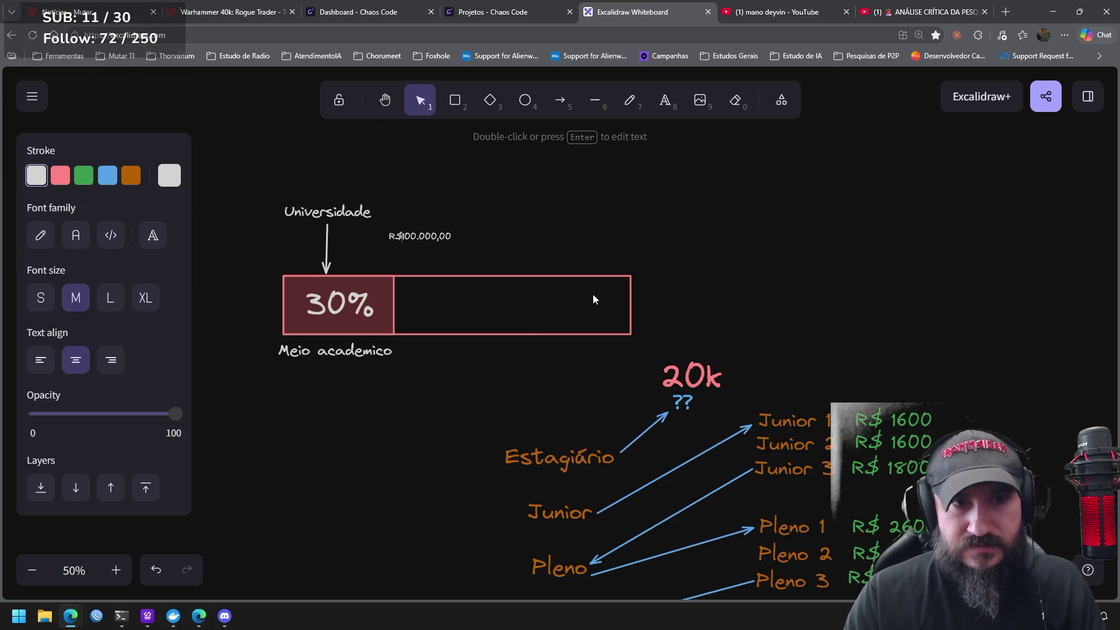
pyautogui.click(472, 240)
pyautogui.click(452, 231)
pyautogui.moveTo(457, 226)
pyautogui.mouseDown()
pyautogui.moveTo(565, 210)
pyautogui.moveTo(477, 230)
pyautogui.moveTo(462, 249)
pyautogui.mouseUp()
pyautogui.click(679, 258)
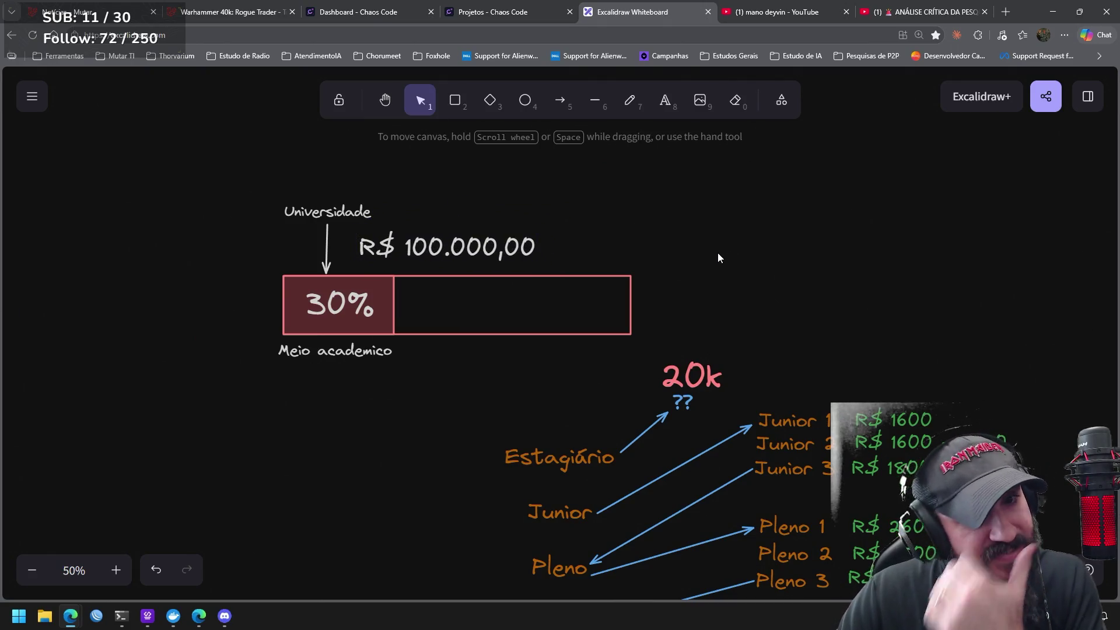
pyautogui.moveTo(445, 247); pyautogui.dragTo(453, 251)
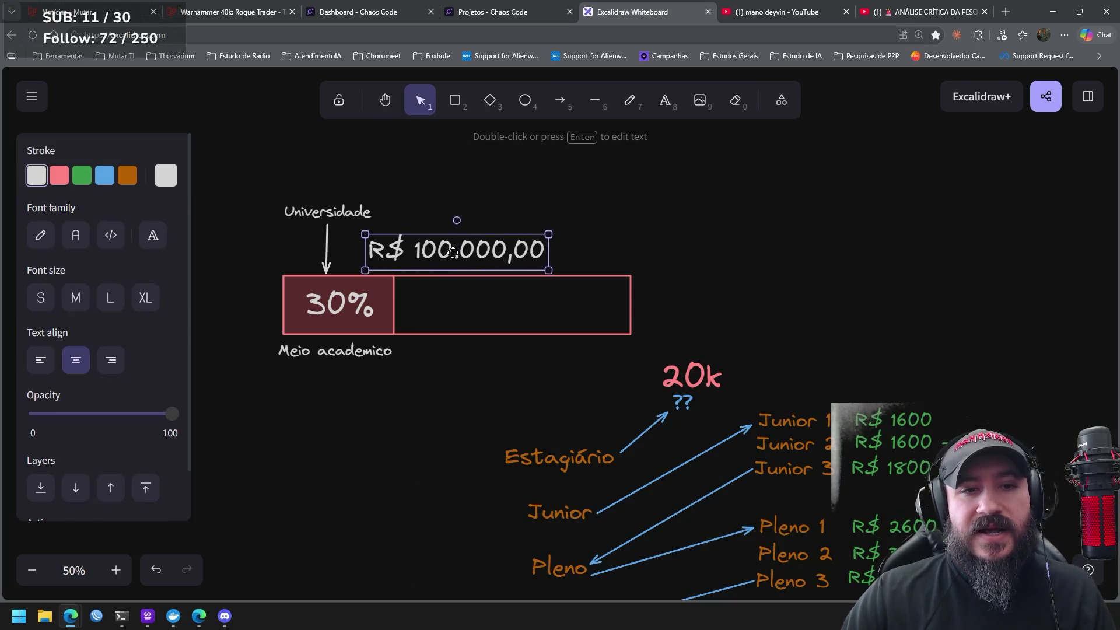
pyautogui.click(747, 240)
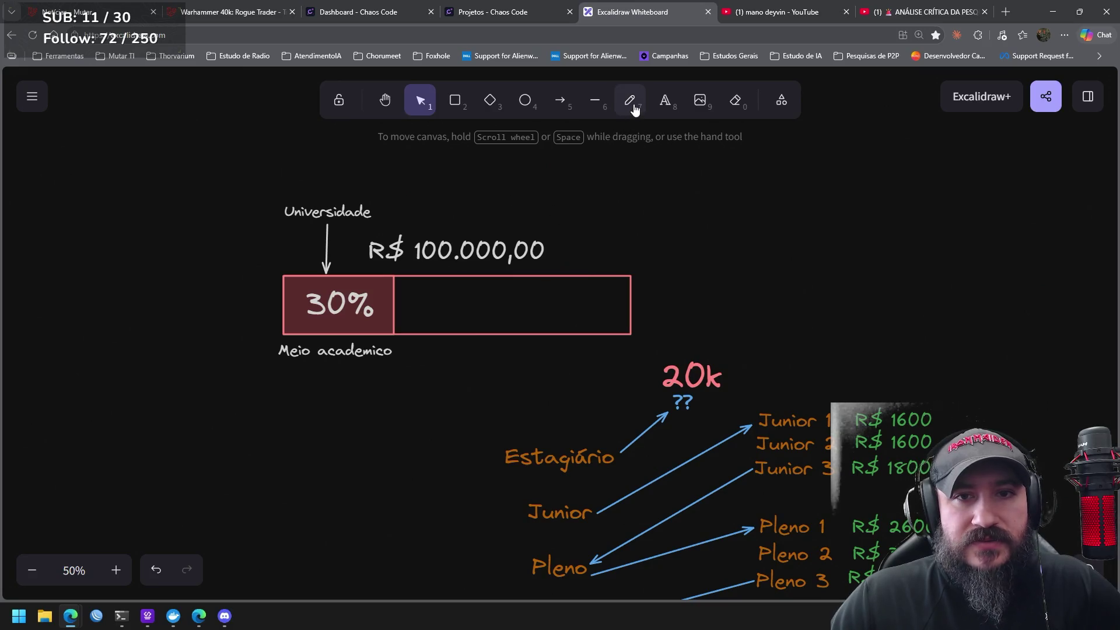
# Type '30k' below Meio academico, then enlarge it and move it left of the bar
pyautogui.click(666, 104)
pyautogui.click(301, 395)
pyautogui.write('30k')
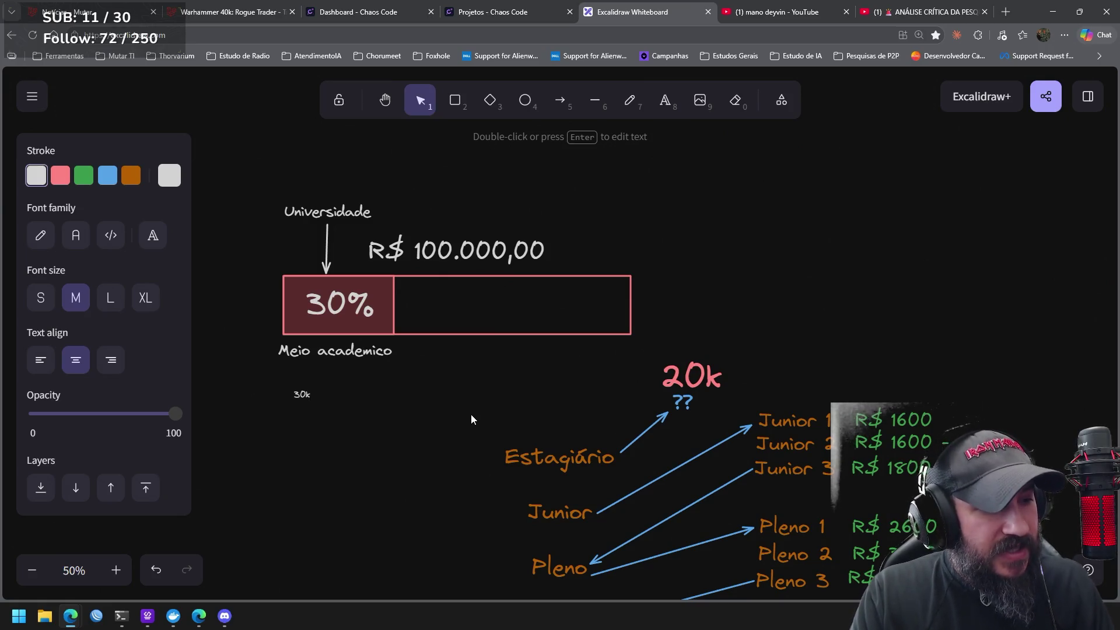
pyautogui.click(333, 432)
pyautogui.click(308, 395)
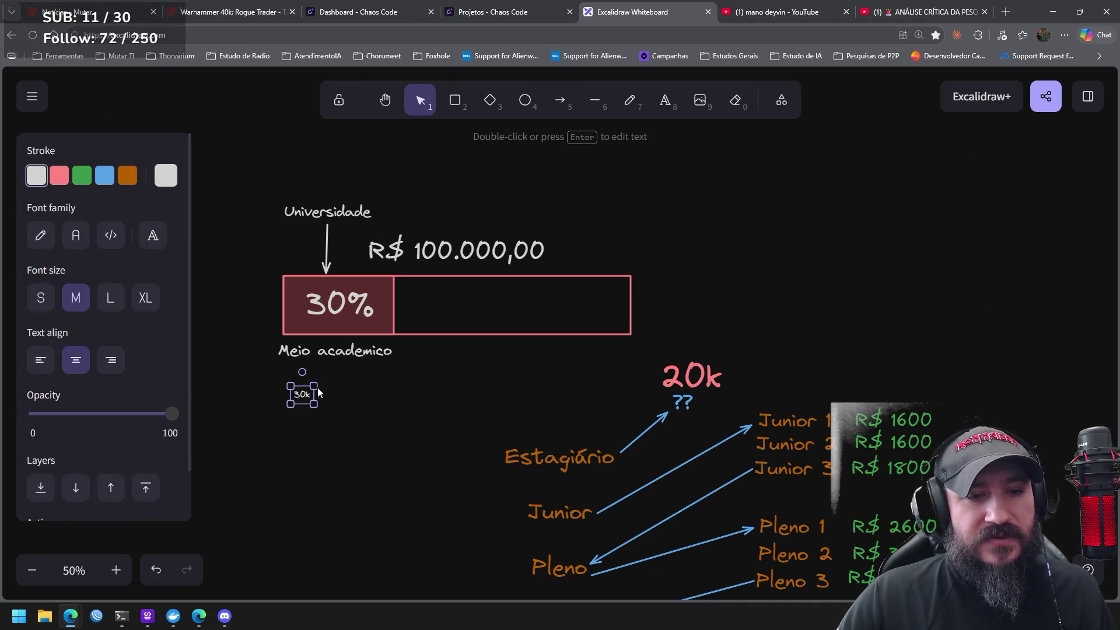
pyautogui.moveTo(314, 387)
pyautogui.mouseDown()
pyautogui.moveTo(338, 372)
pyautogui.moveTo(258, 286)
pyautogui.moveTo(255, 304)
pyautogui.mouseUp()
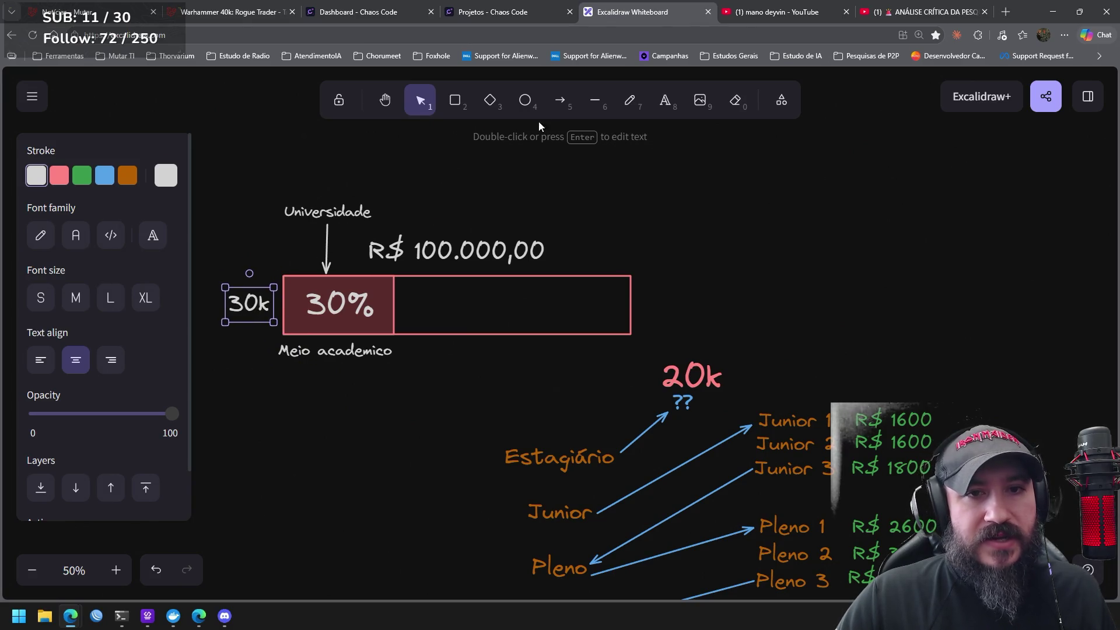
# Draw an arrow from the Universidade label down to the 30k label
pyautogui.click(571, 103)
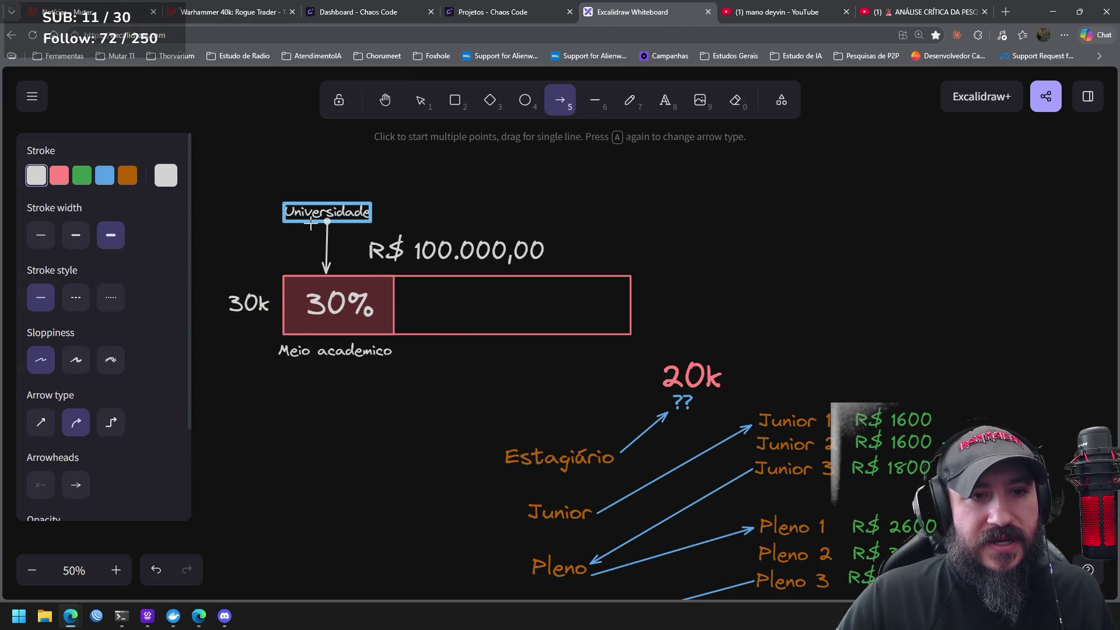
pyautogui.moveTo(326, 217)
pyautogui.mouseDown()
pyautogui.moveTo(266, 293)
pyautogui.moveTo(252, 288)
pyautogui.mouseUp()
pyautogui.click(380, 430)
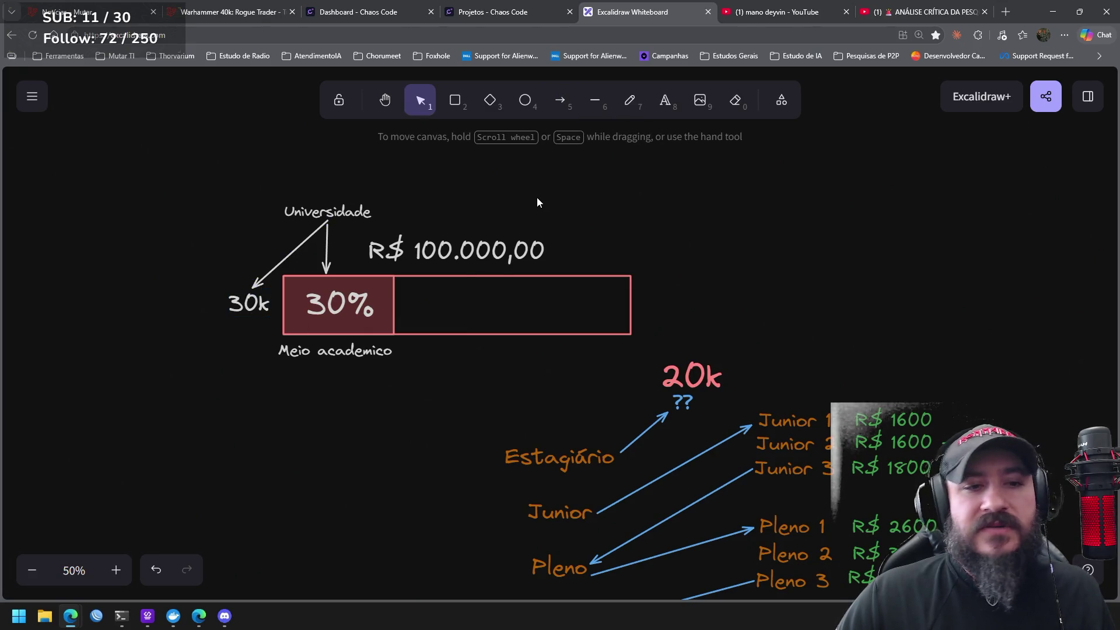
pyautogui.click(327, 230)
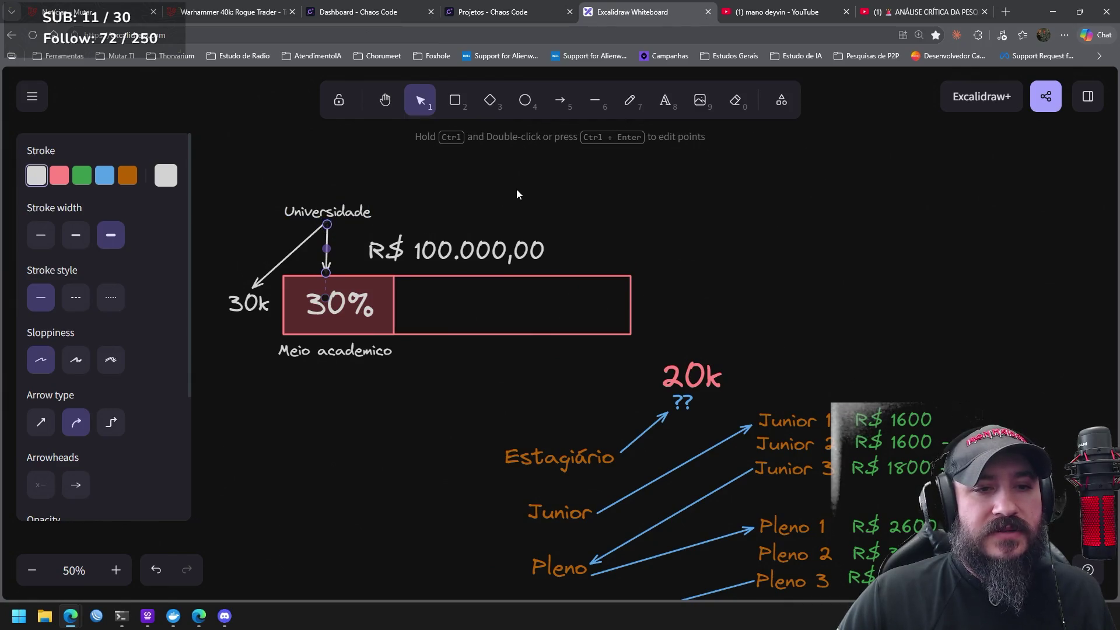
pyautogui.click(515, 194)
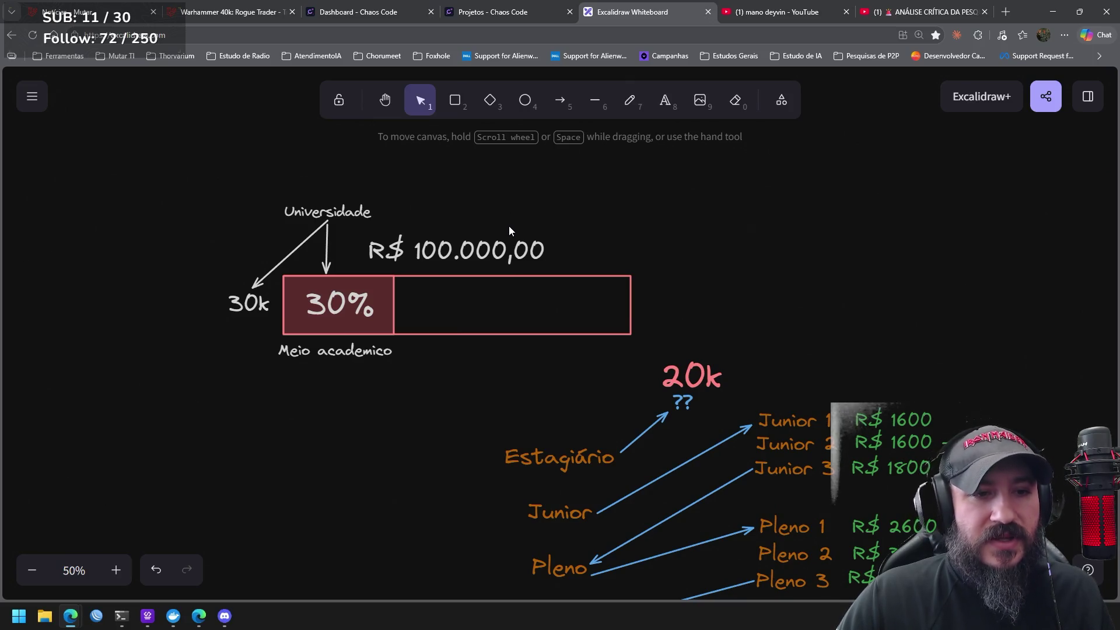
# Select and check the 30% text, R$ 100.000,00 amount and 30k label in turn
pyautogui.moveTo(261, 185); pyautogui.dragTo(261, 184)
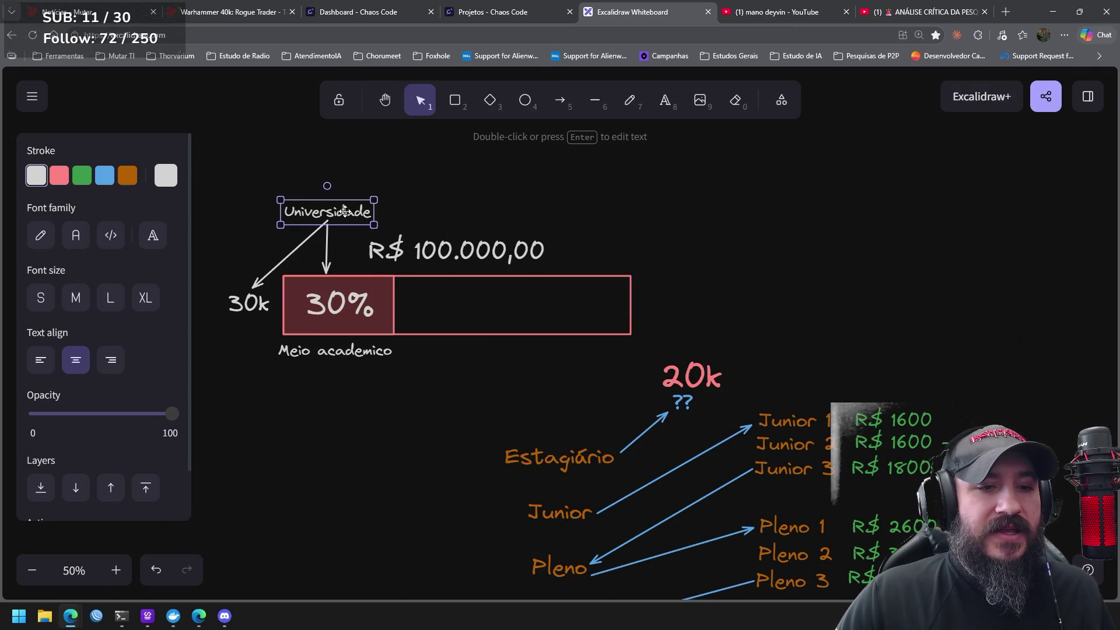
pyautogui.moveTo(404, 420); pyautogui.dragTo(288, 267)
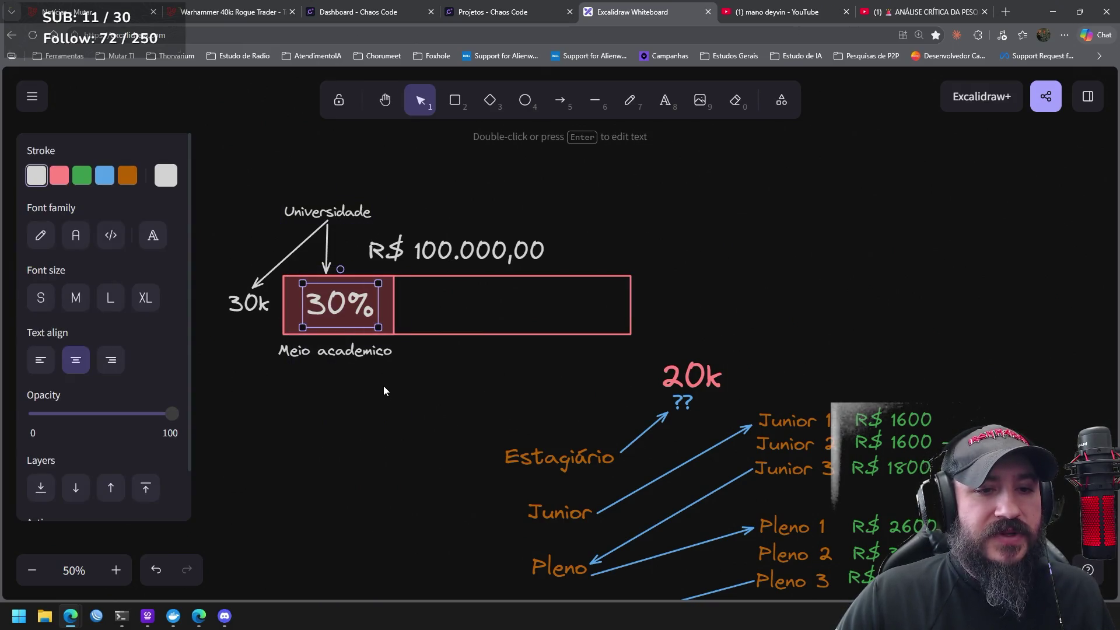
pyautogui.click(383, 386)
pyautogui.moveTo(592, 195); pyautogui.dragTo(353, 281)
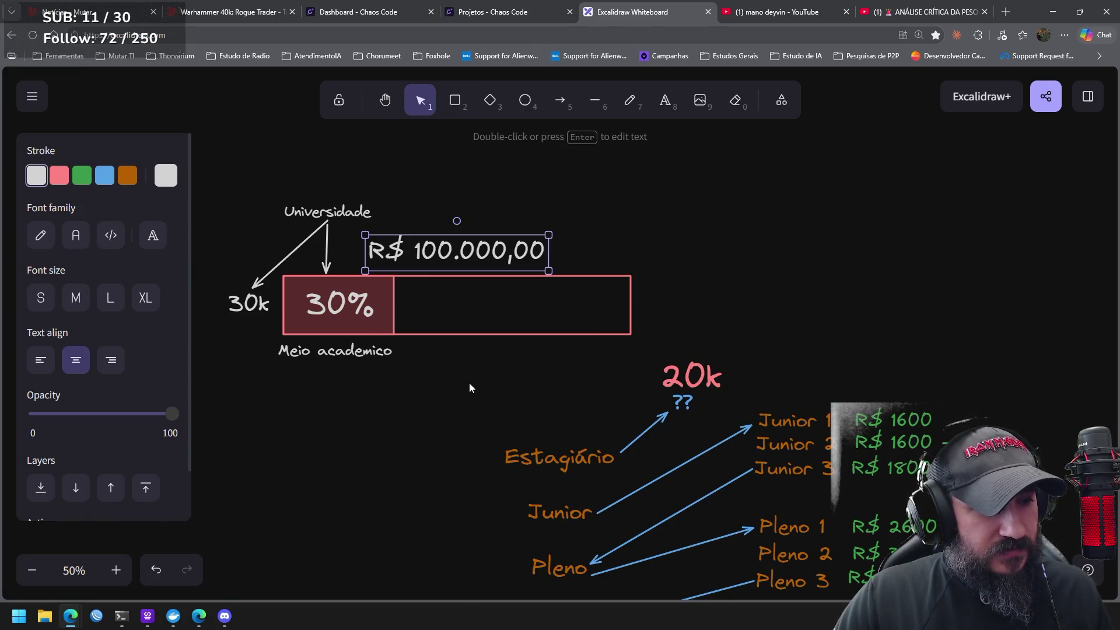
pyautogui.click(417, 396)
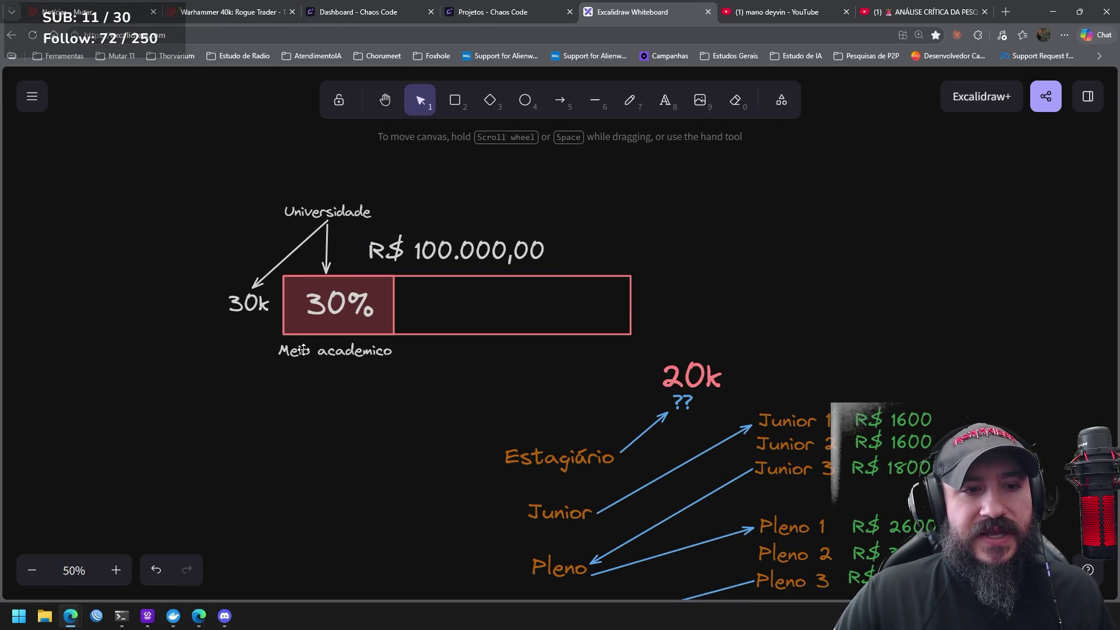
pyautogui.moveTo(191, 274); pyautogui.dragTo(274, 334)
pyautogui.click(320, 422)
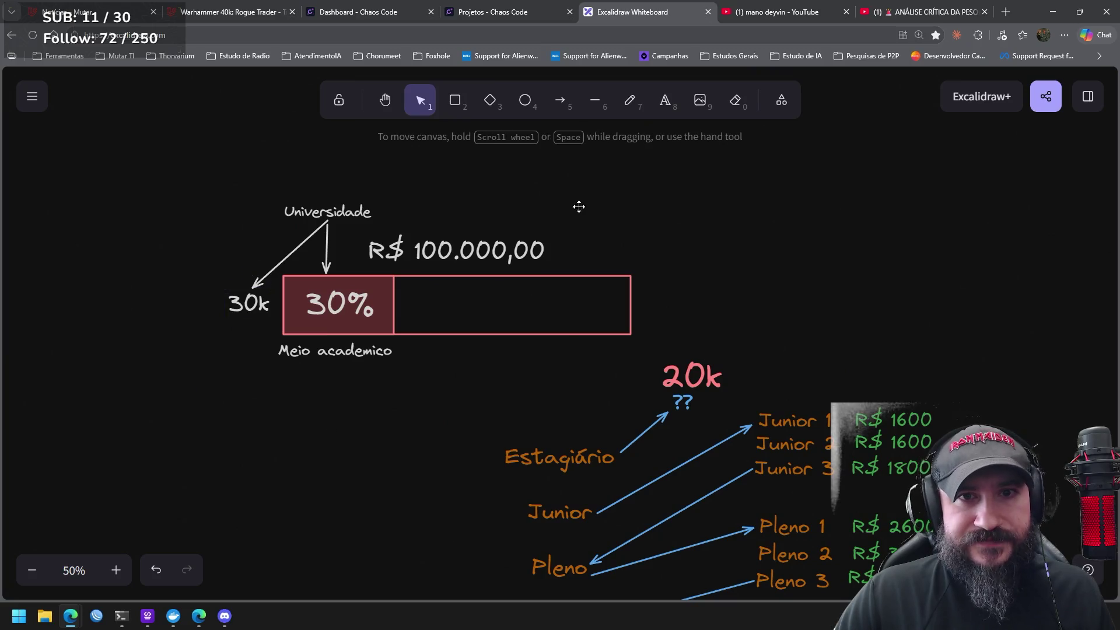
pyautogui.click(665, 100)
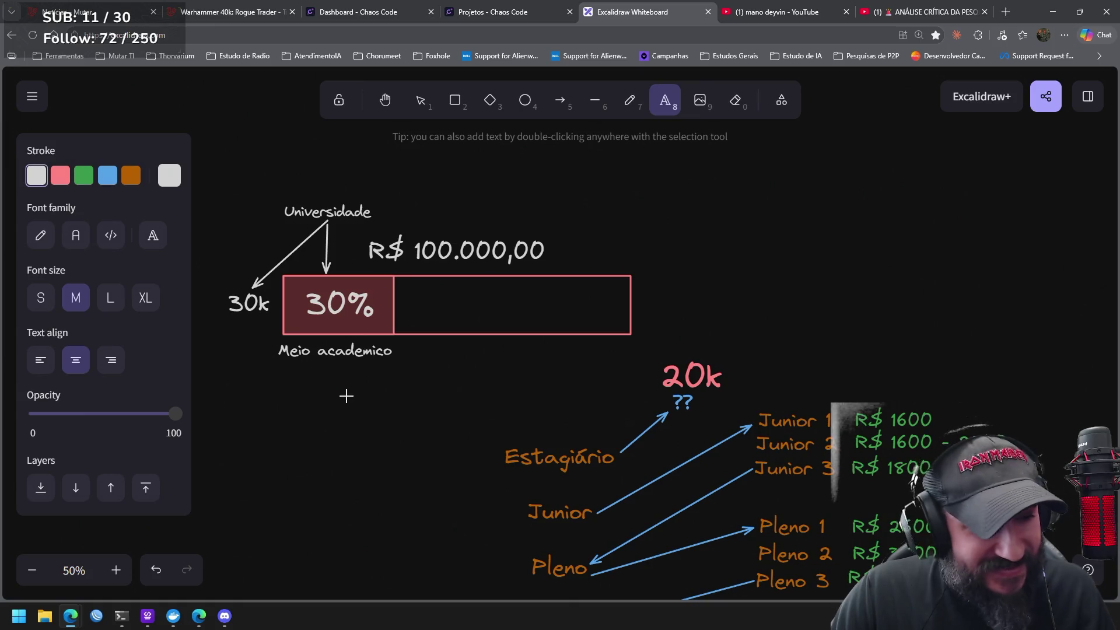
pyautogui.hscroll(-2, 375, 395)
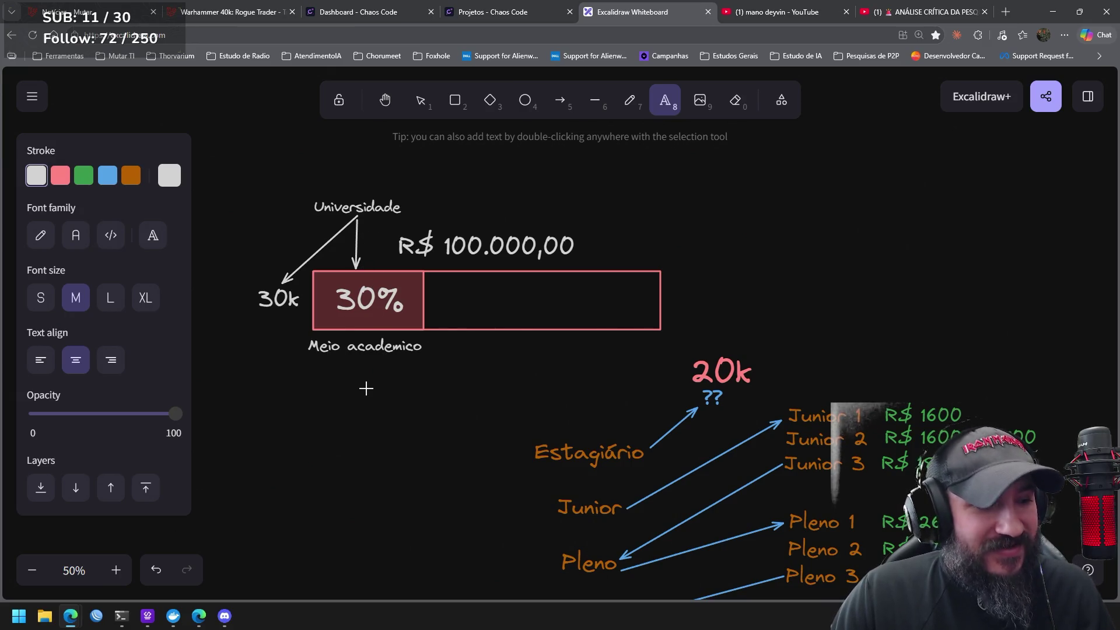
pyautogui.hscroll(-2, 379, 392)
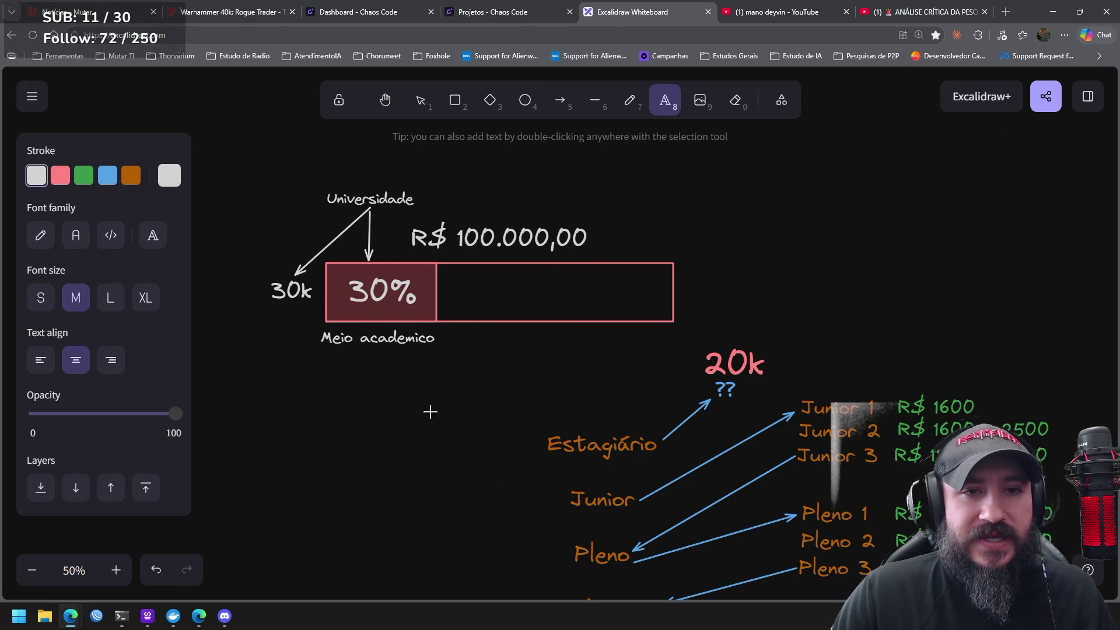
pyautogui.press('super+r')
# Launch Windows Calculator from Run and move it over the diagram
pyautogui.write('ca')
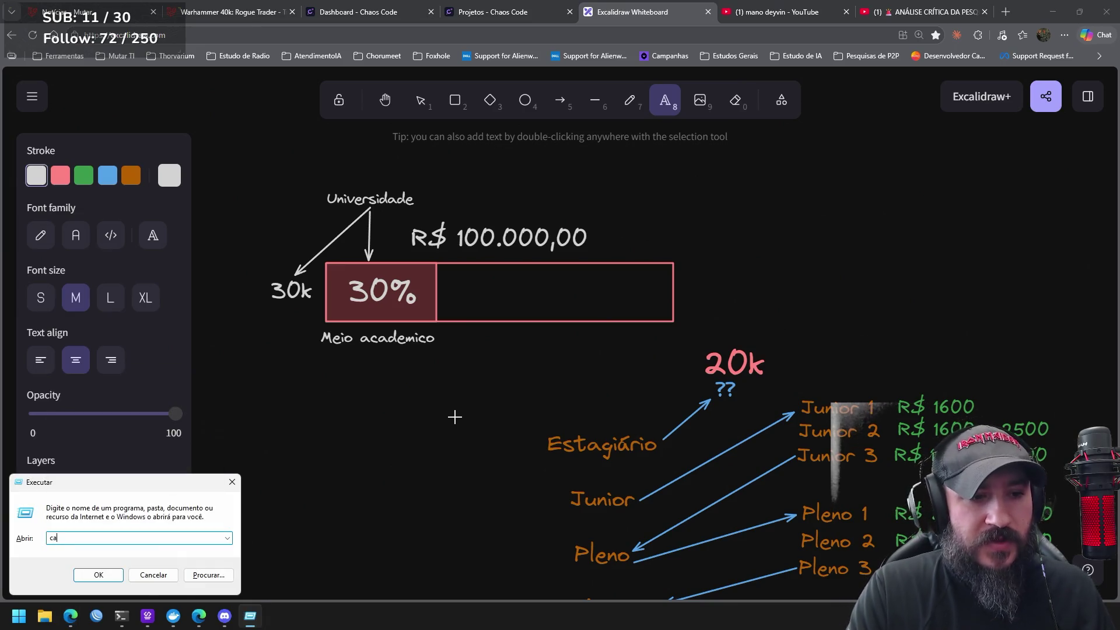
pyautogui.write('demic')
pyautogui.press('Return')
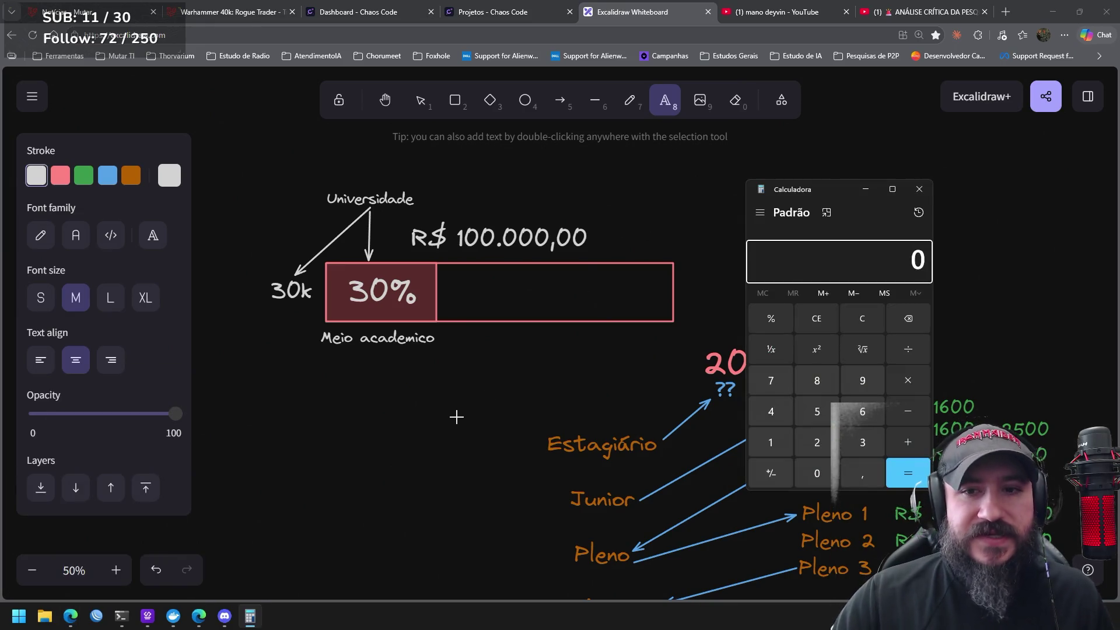
pyautogui.moveTo(827, 188); pyautogui.dragTo(672, 167)
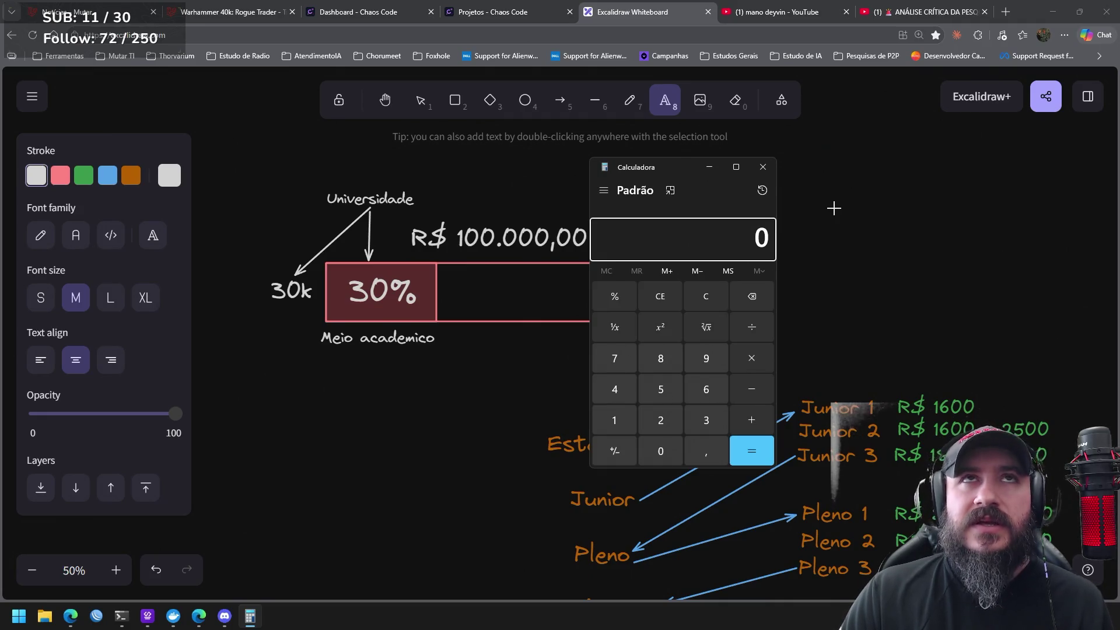
# Compute 1600 × 2 = 3200, then multiply by 12 to get 38.400
pyautogui.write('1600')
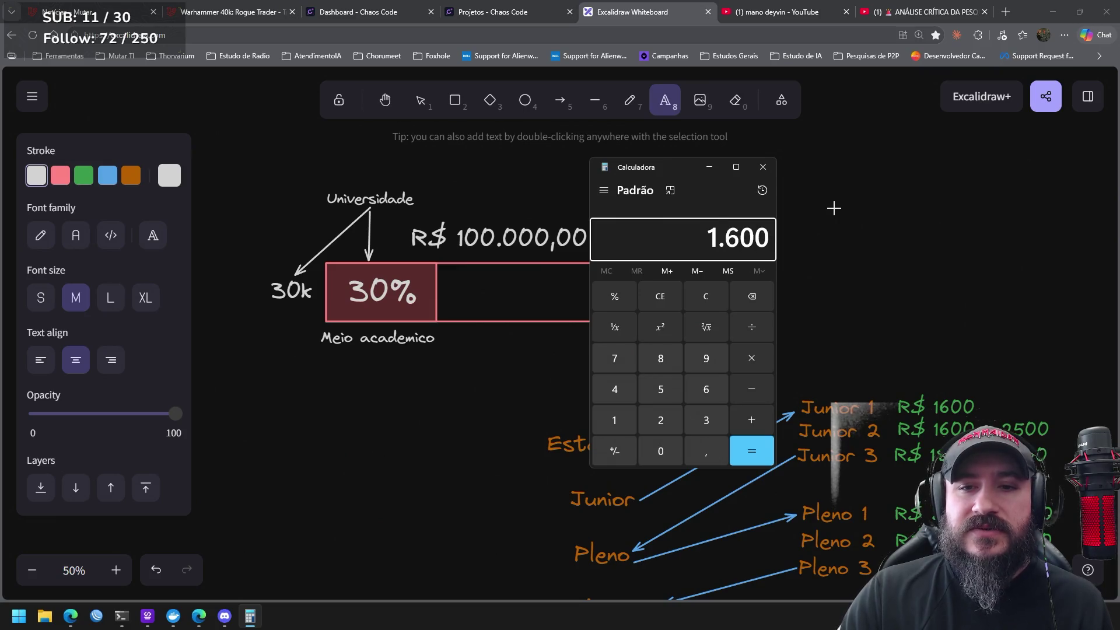
pyautogui.write('*')
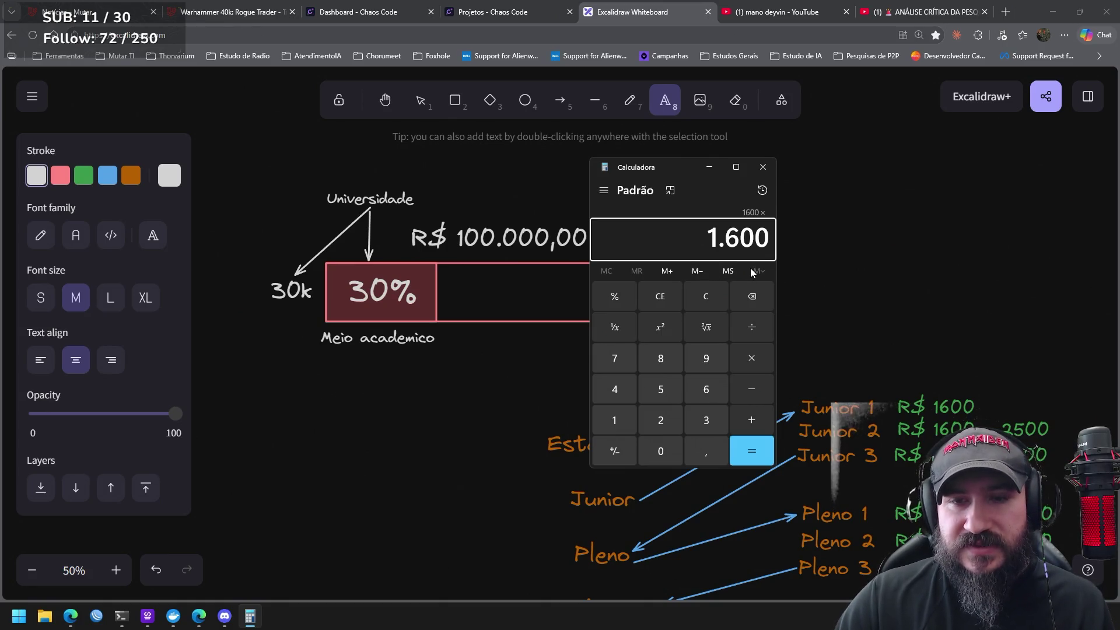
pyautogui.write('2')
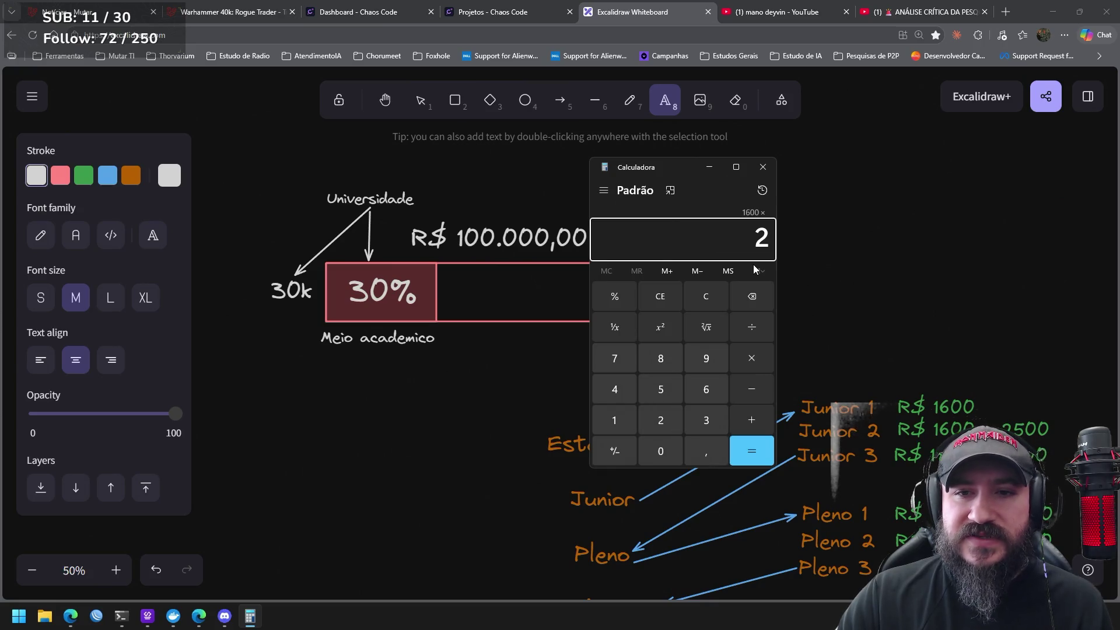
pyautogui.press('Return')
pyautogui.press('*')
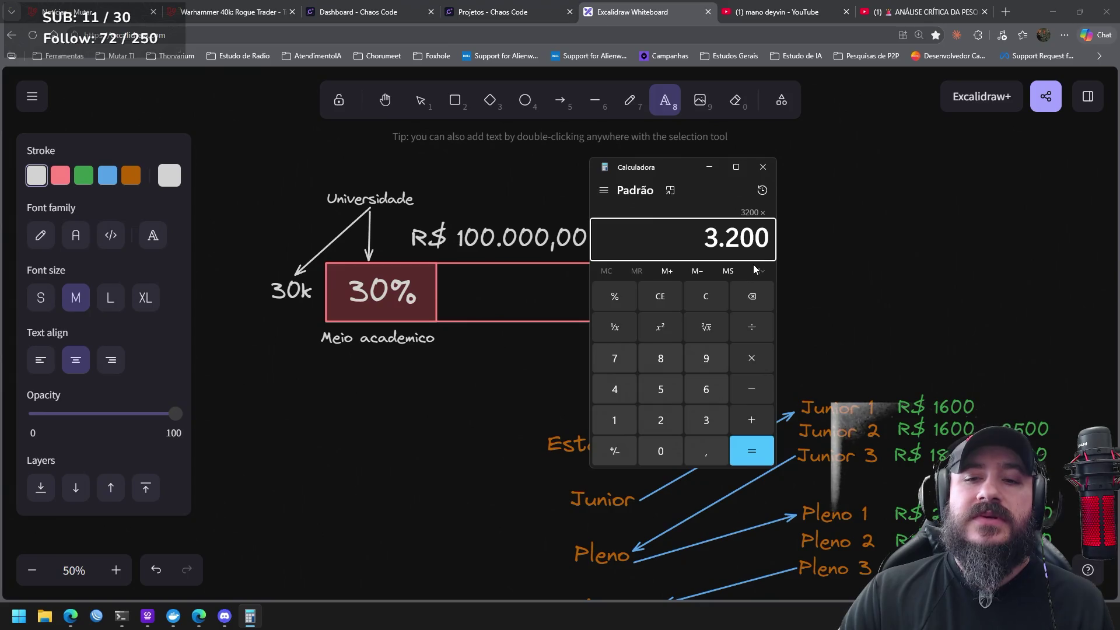
pyautogui.write('12')
pyautogui.press('Return')
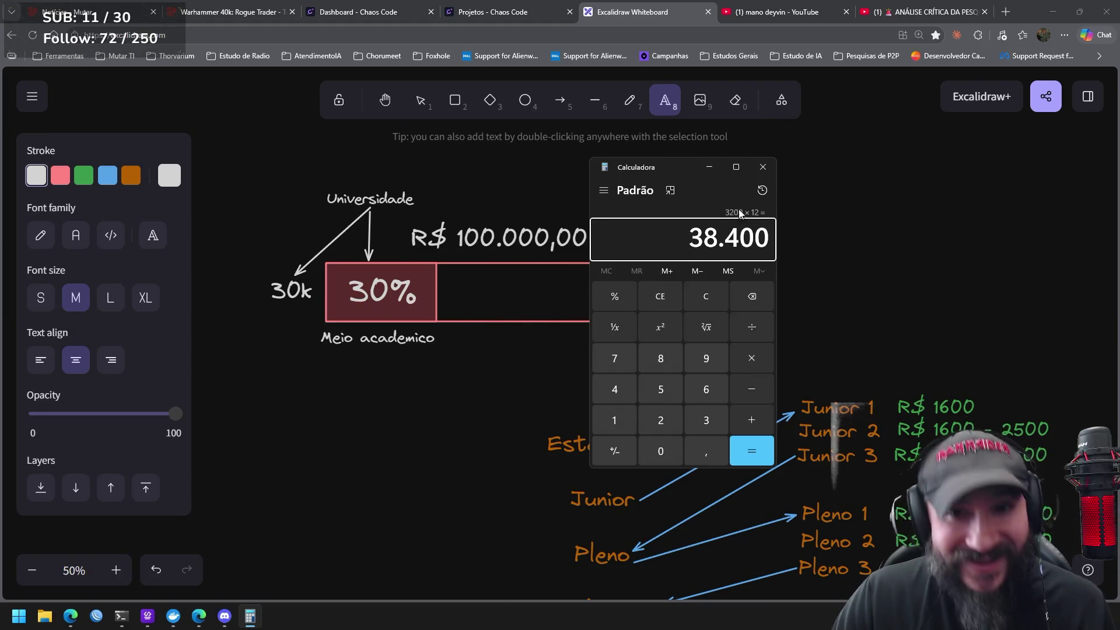
pyautogui.moveTo(679, 169)
pyautogui.mouseDown()
pyautogui.moveTo(658, 190)
pyautogui.moveTo(864, 197)
pyautogui.moveTo(700, 180)
pyautogui.mouseUp()
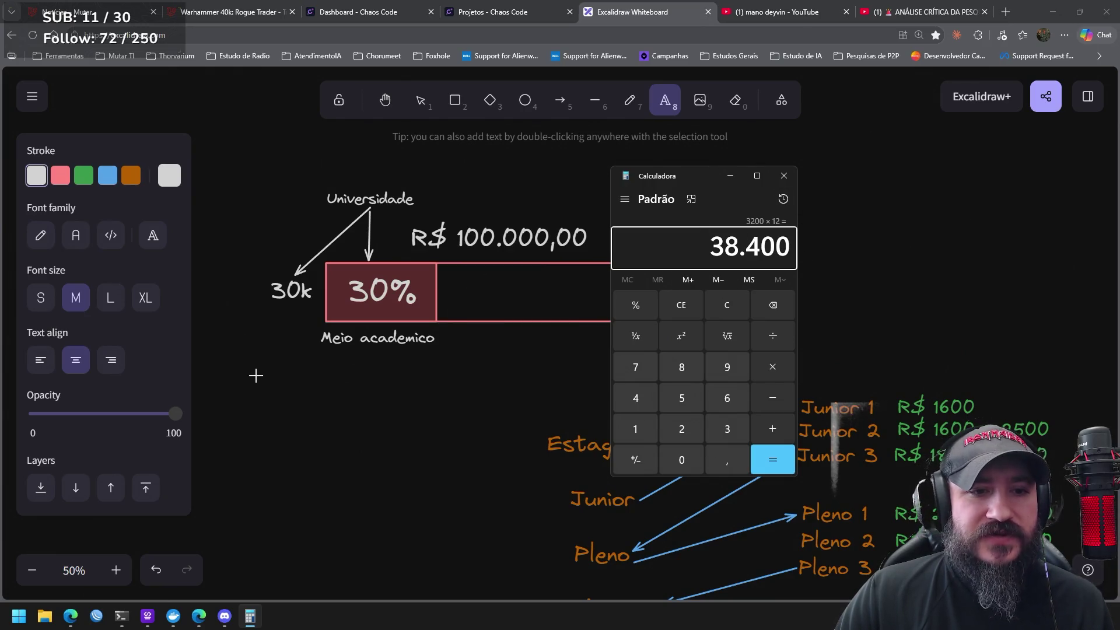
pyautogui.click(560, 100)
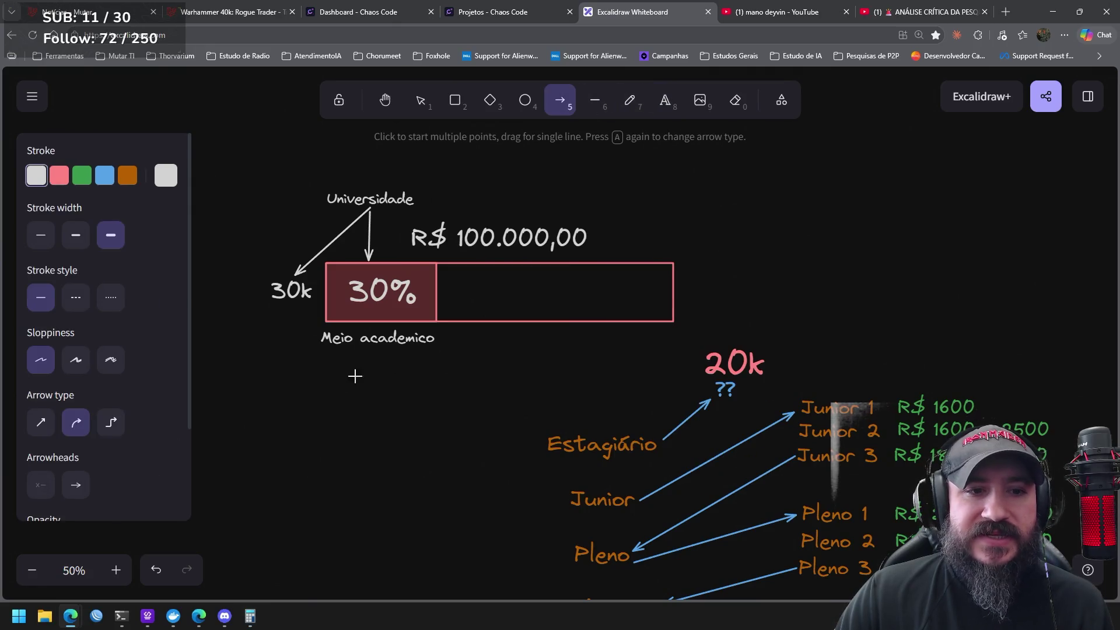
# Draw a horizontal arrow below Meio academico and caption it '12 meses do estagiário'
pyautogui.moveTo(249, 389); pyautogui.dragTo(459, 389)
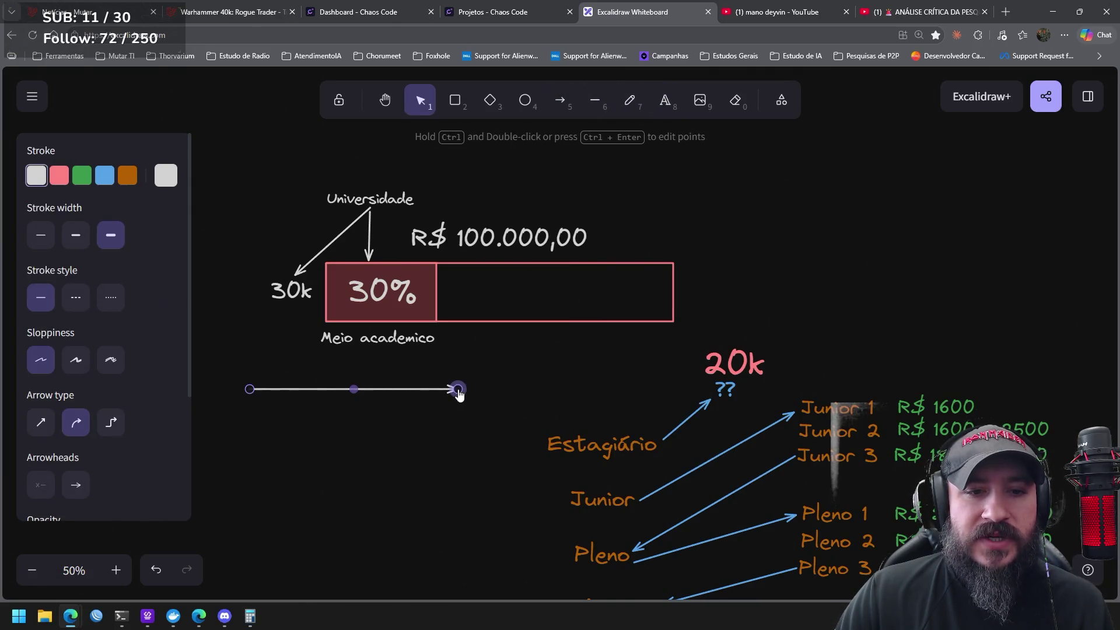
pyautogui.click(659, 101)
pyautogui.click(294, 373)
pyautogui.write('12 meses')
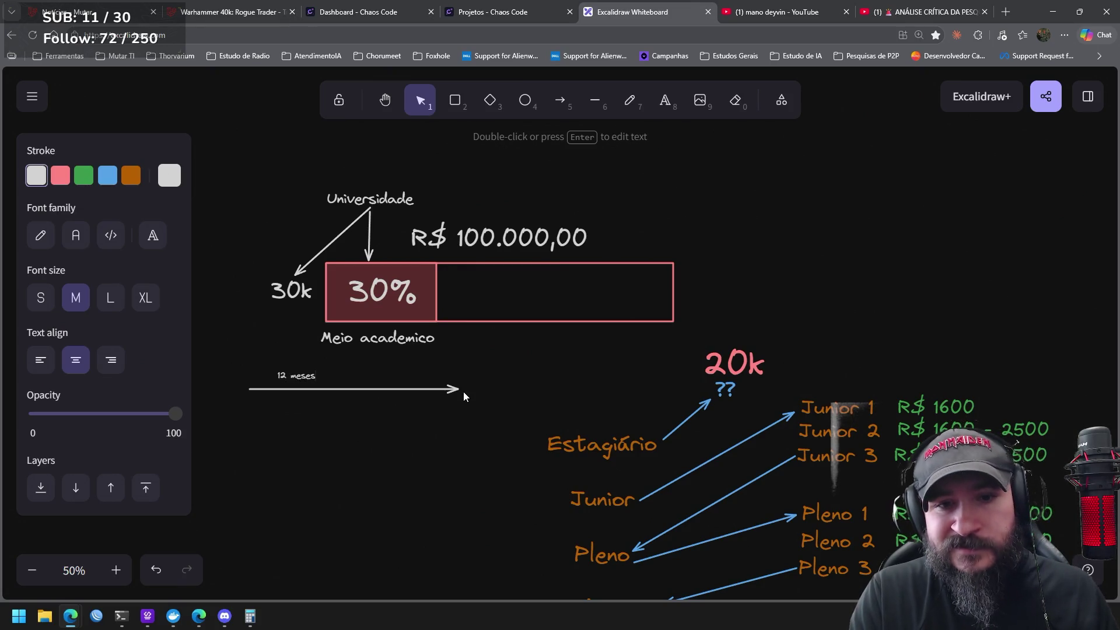
pyautogui.write(' do es')
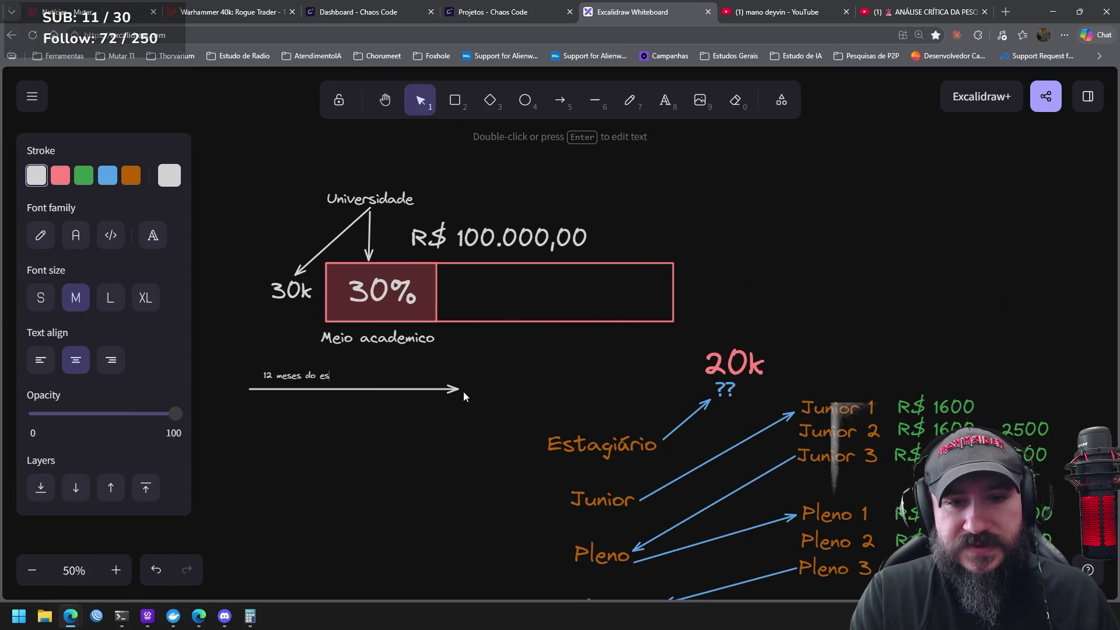
pyautogui.write('tagiário')
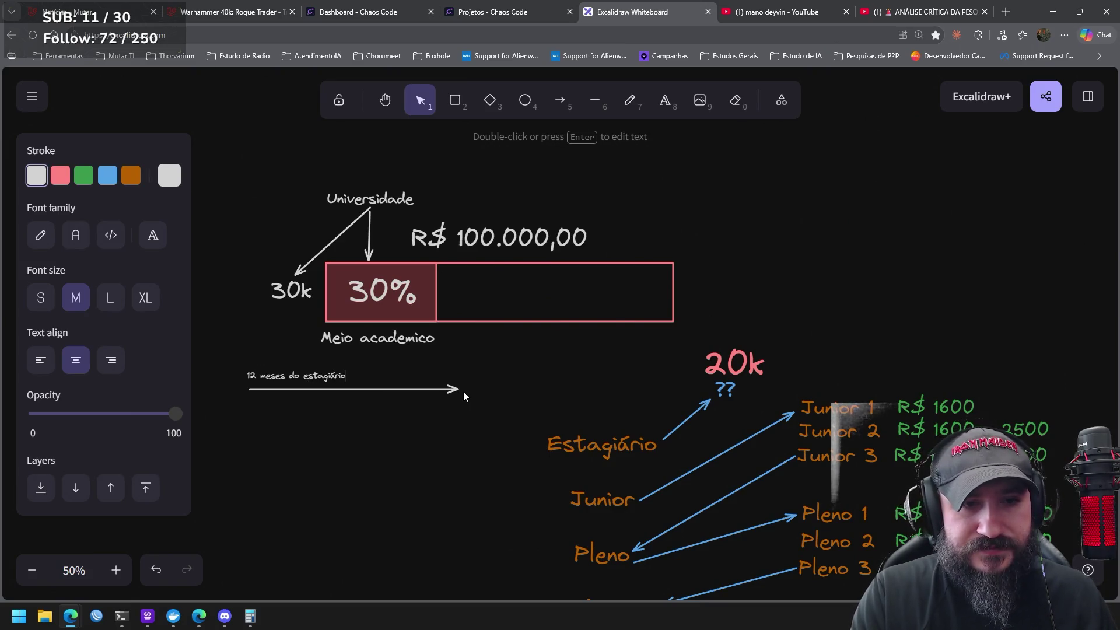
pyautogui.click(365, 437)
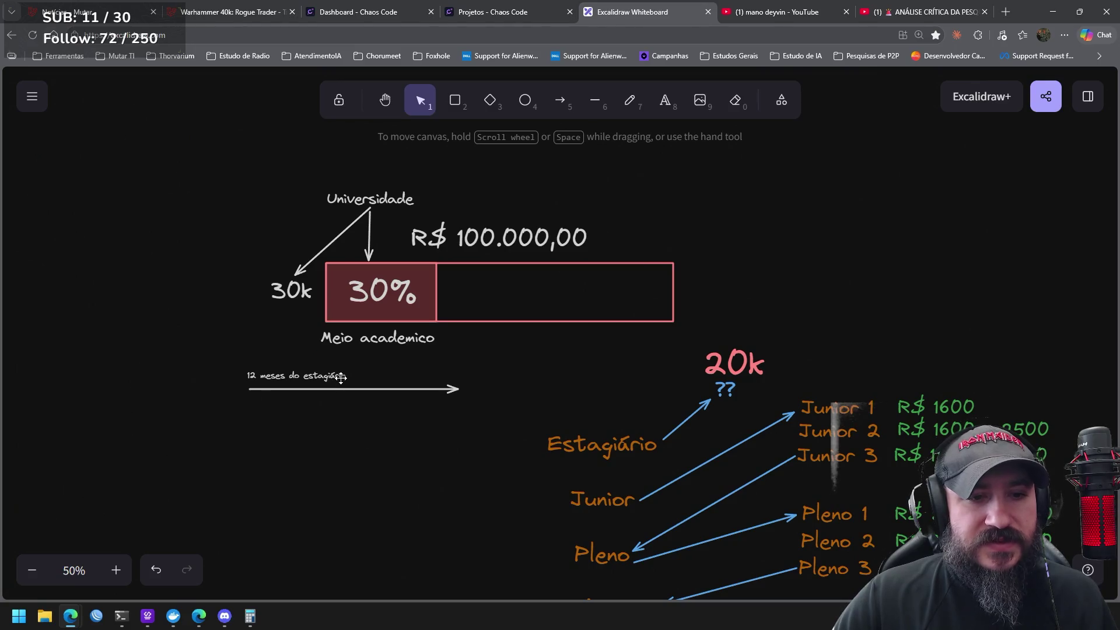
# Enlarge the '12 meses do estagiário' label, then shift it and the arrow slightly down
pyautogui.click(344, 378)
pyautogui.moveTo(353, 367); pyautogui.dragTo(448, 358)
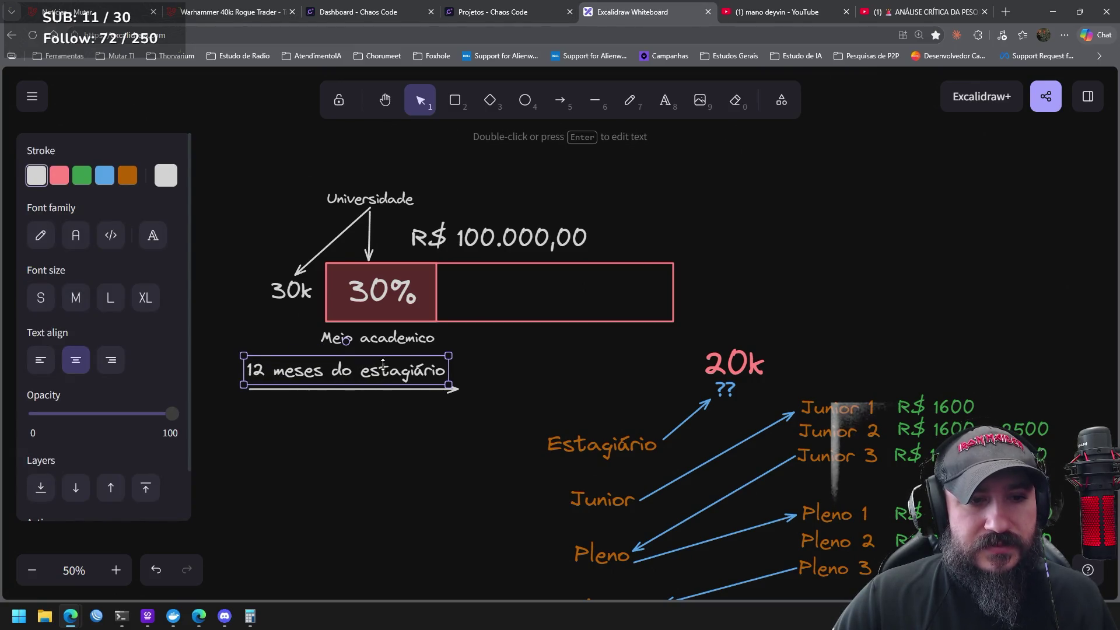
pyautogui.click(449, 435)
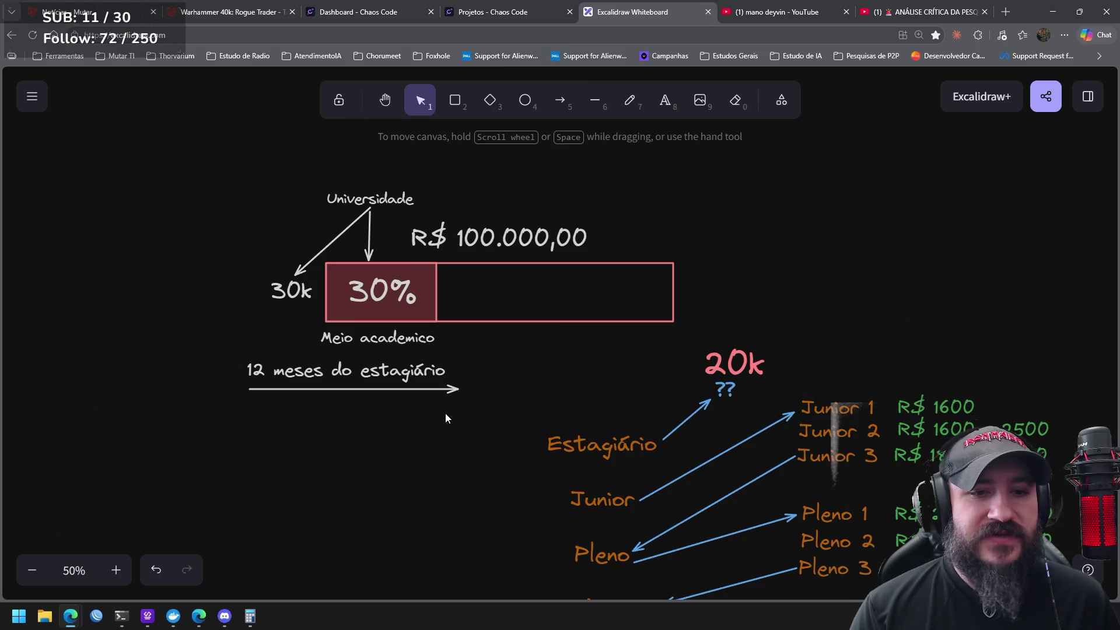
pyautogui.moveTo(475, 412); pyautogui.dragTo(225, 351)
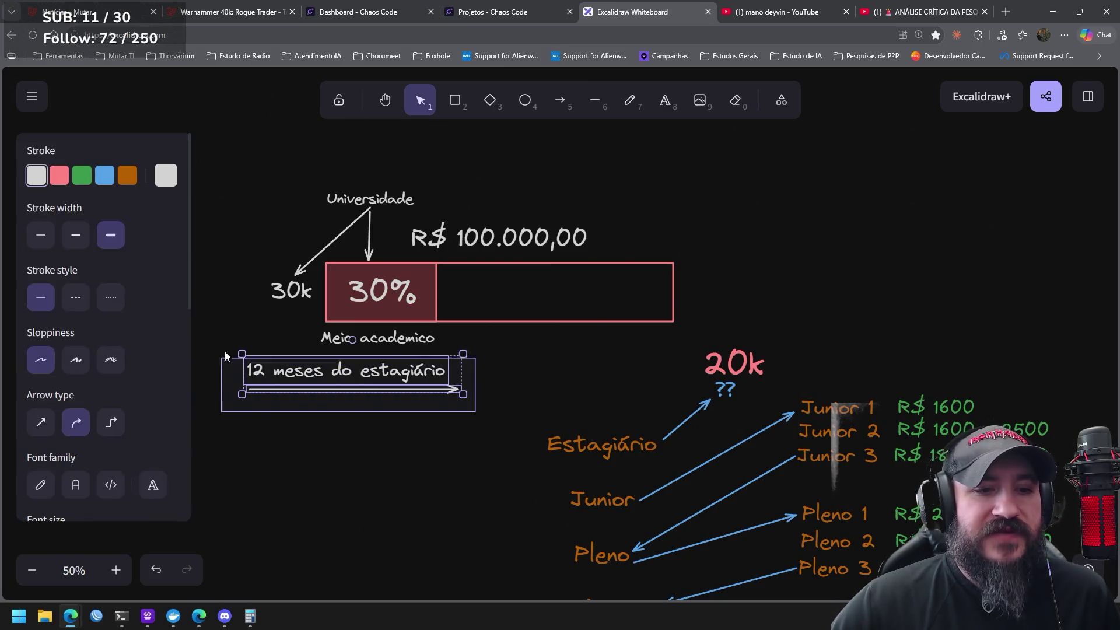
pyautogui.moveTo(352, 374); pyautogui.dragTo(351, 382)
pyautogui.click(597, 380)
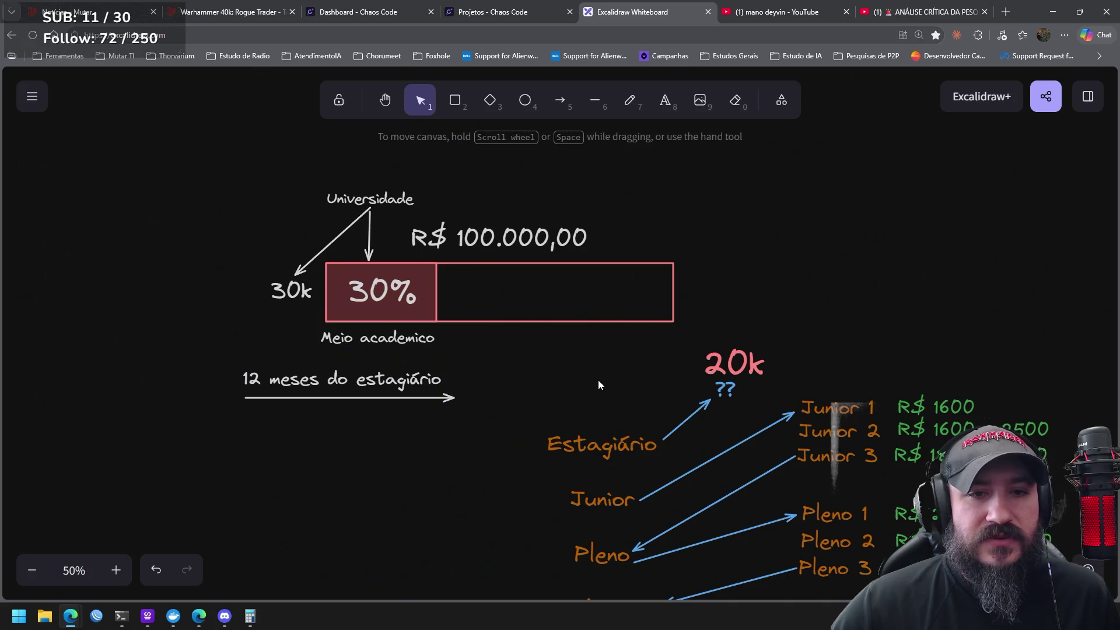
# Select the R$ 100.000,00 text and pan the canvas back toward the diagram
pyautogui.moveTo(634, 173)
pyautogui.mouseDown()
pyautogui.moveTo(377, 278)
pyautogui.moveTo(721, 199)
pyautogui.moveTo(819, 238)
pyautogui.mouseUp()
pyautogui.scroll(-3, 448, 351)
pyautogui.hscroll(5, 448, 351)
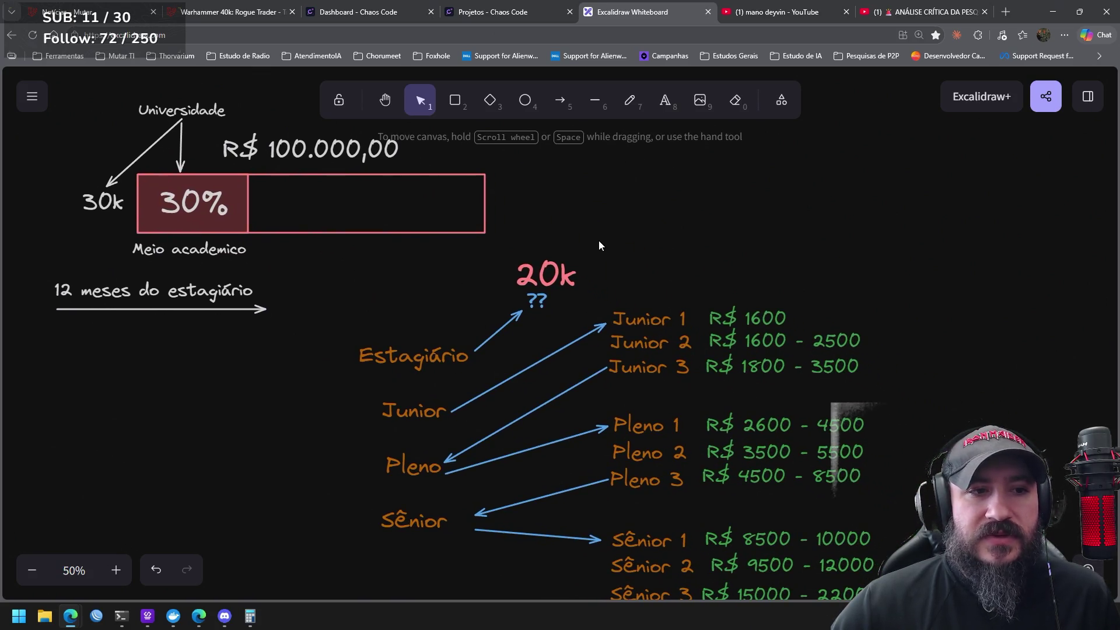
pyautogui.moveTo(163, 341); pyautogui.dragTo(351, 352)
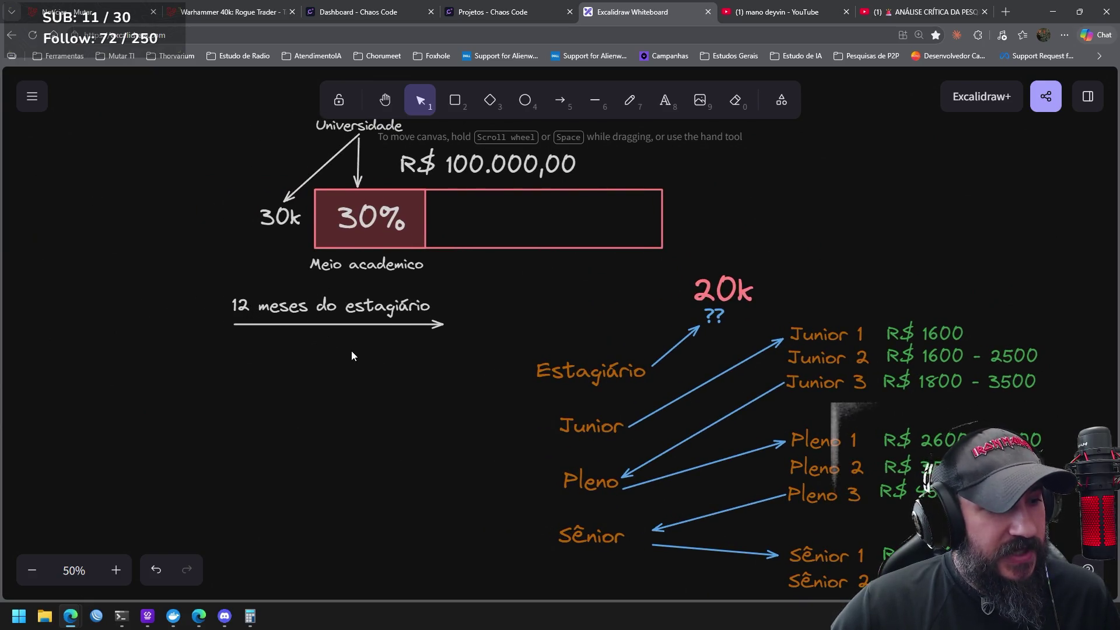
pyautogui.scroll(1, 523, 398)
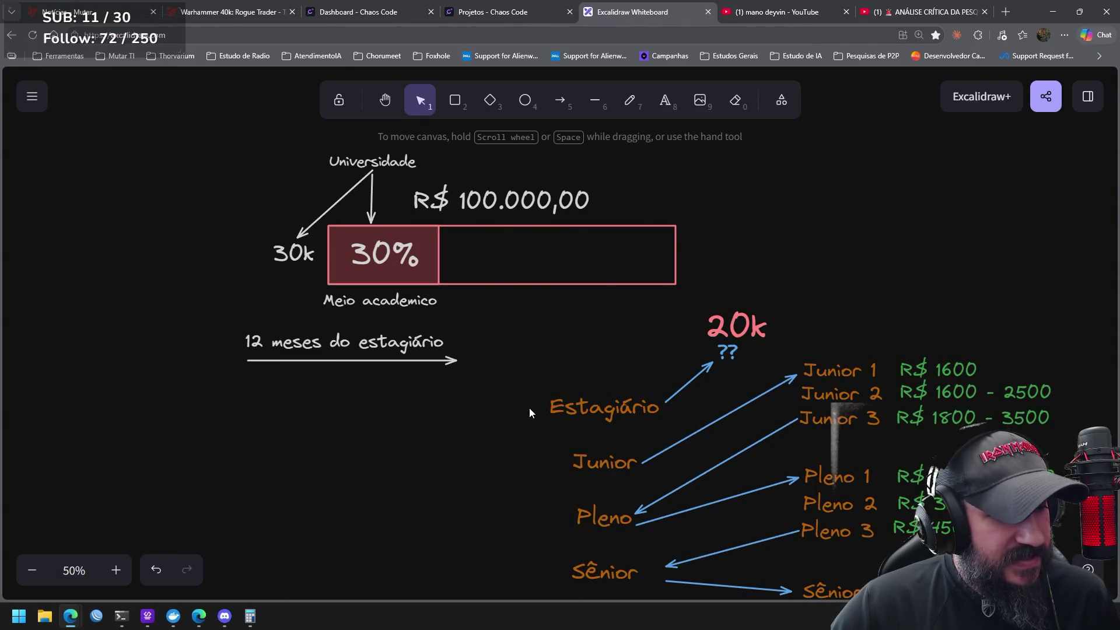
pyautogui.moveTo(535, 387)
pyautogui.mouseDown()
pyautogui.moveTo(557, 430)
pyautogui.moveTo(250, 369)
pyautogui.mouseUp()
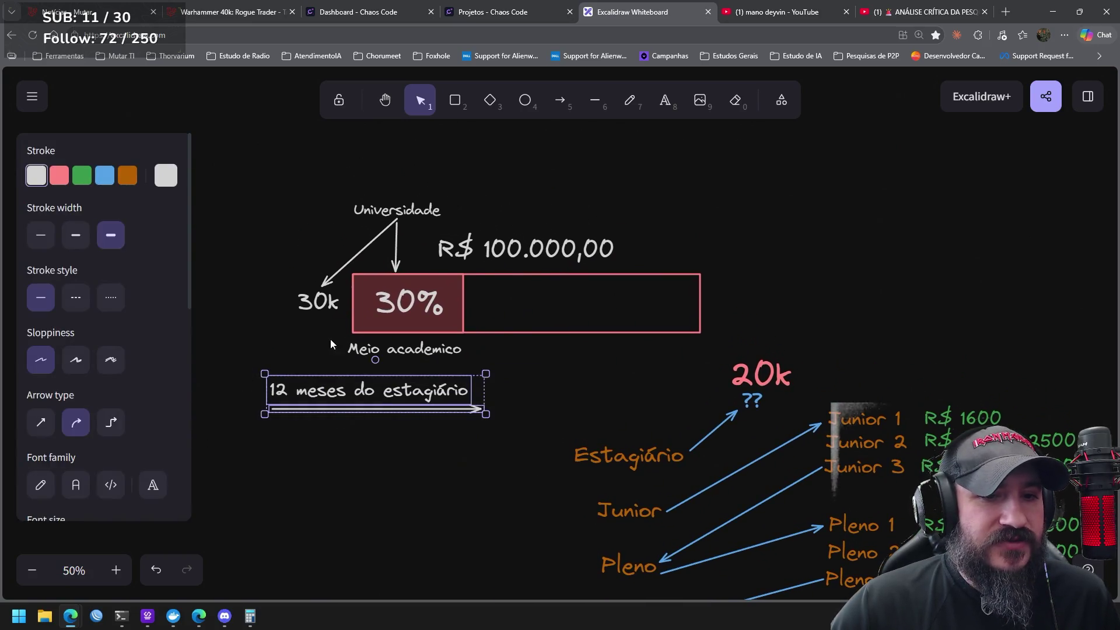
pyautogui.moveTo(247, 169); pyautogui.dragTo(490, 348)
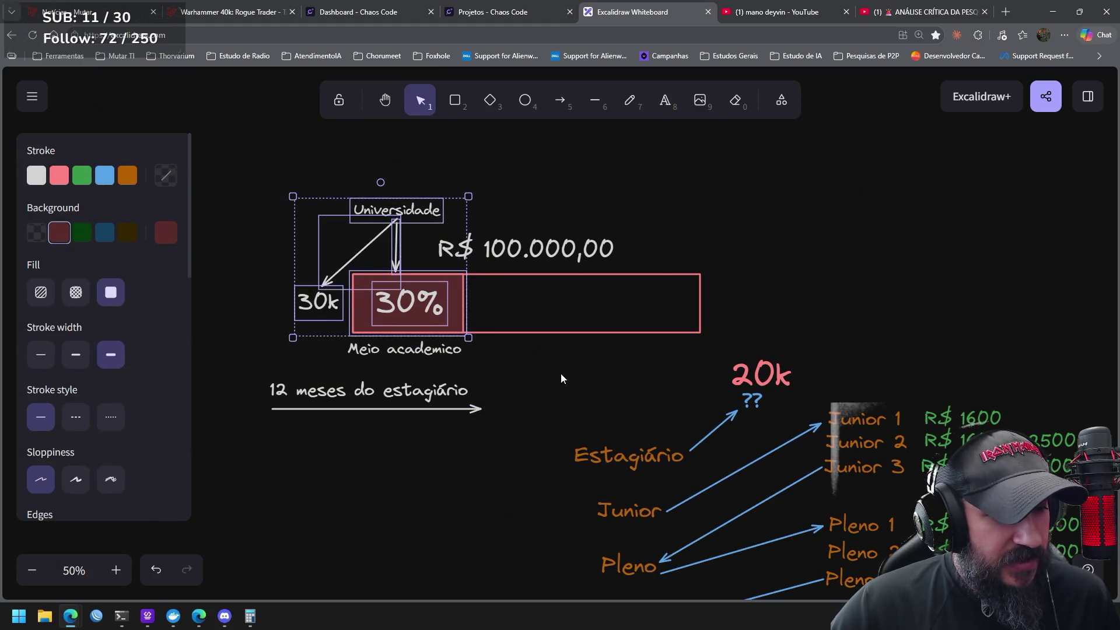
pyautogui.click(579, 371)
pyautogui.moveTo(620, 215); pyautogui.dragTo(422, 274)
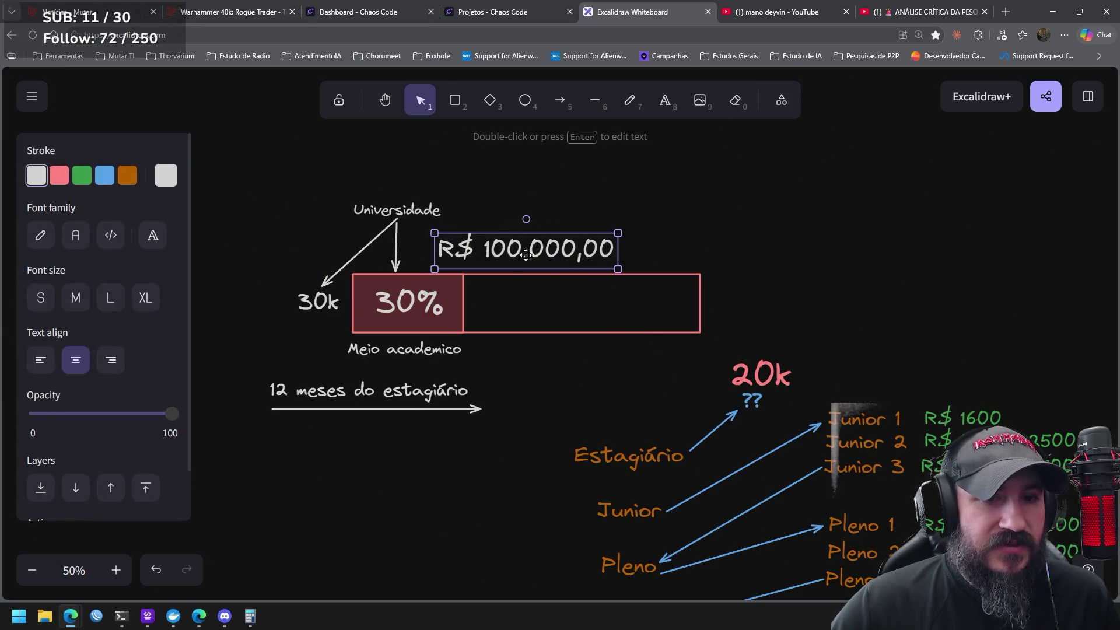
pyautogui.click(544, 372)
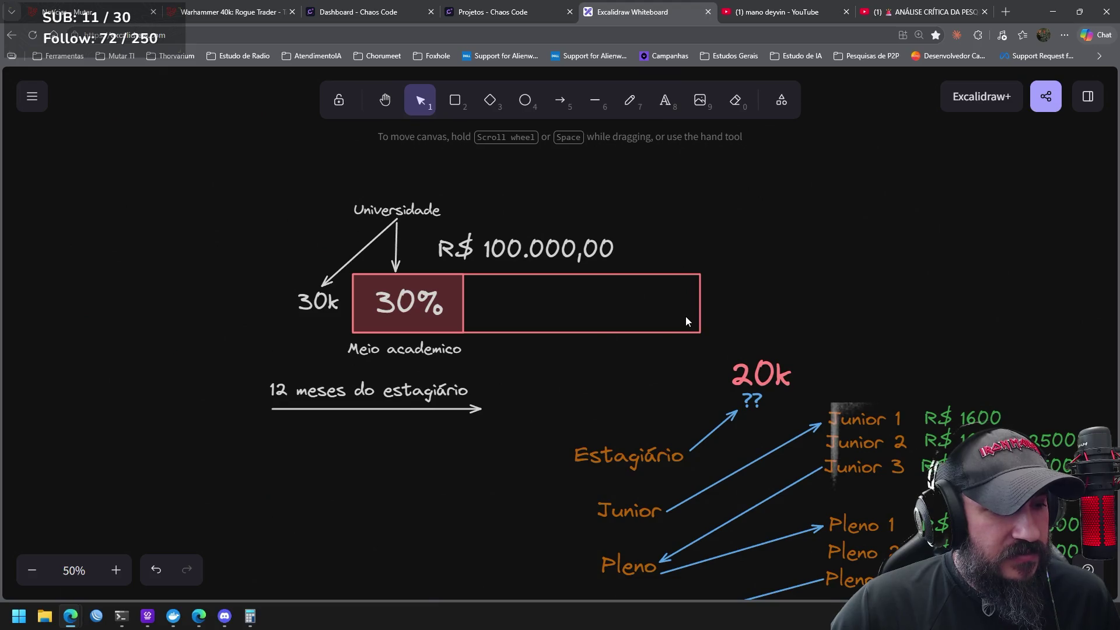
pyautogui.moveTo(709, 349); pyautogui.dragTo(464, 261)
pyautogui.moveTo(330, 260); pyautogui.dragTo(485, 348)
pyautogui.click(575, 386)
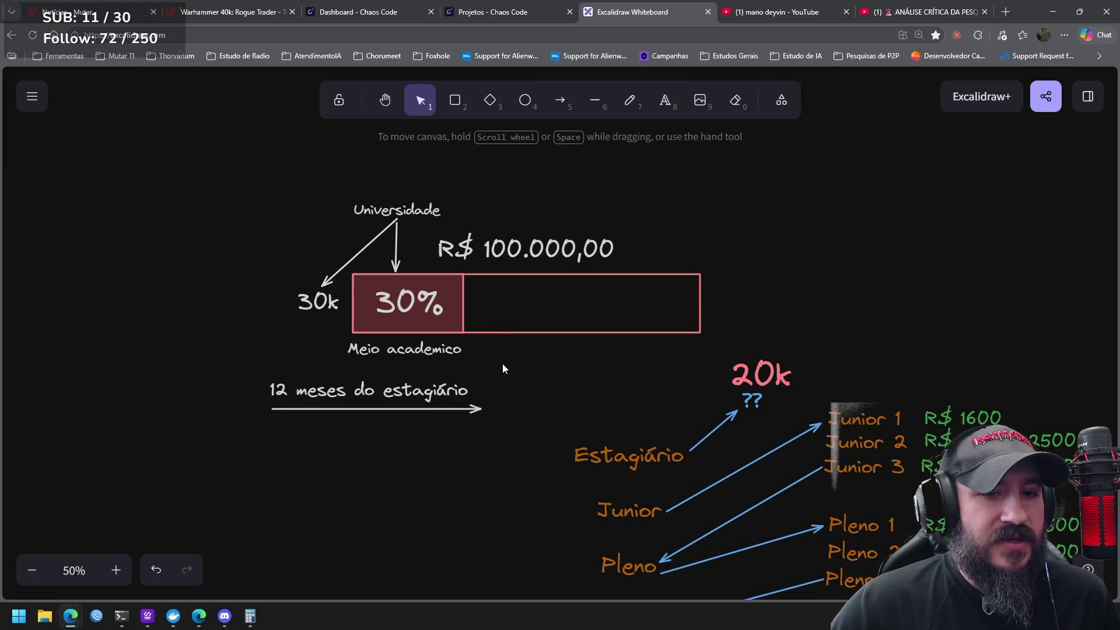
pyautogui.click(380, 349)
pyautogui.moveTo(325, 186); pyautogui.dragTo(473, 224)
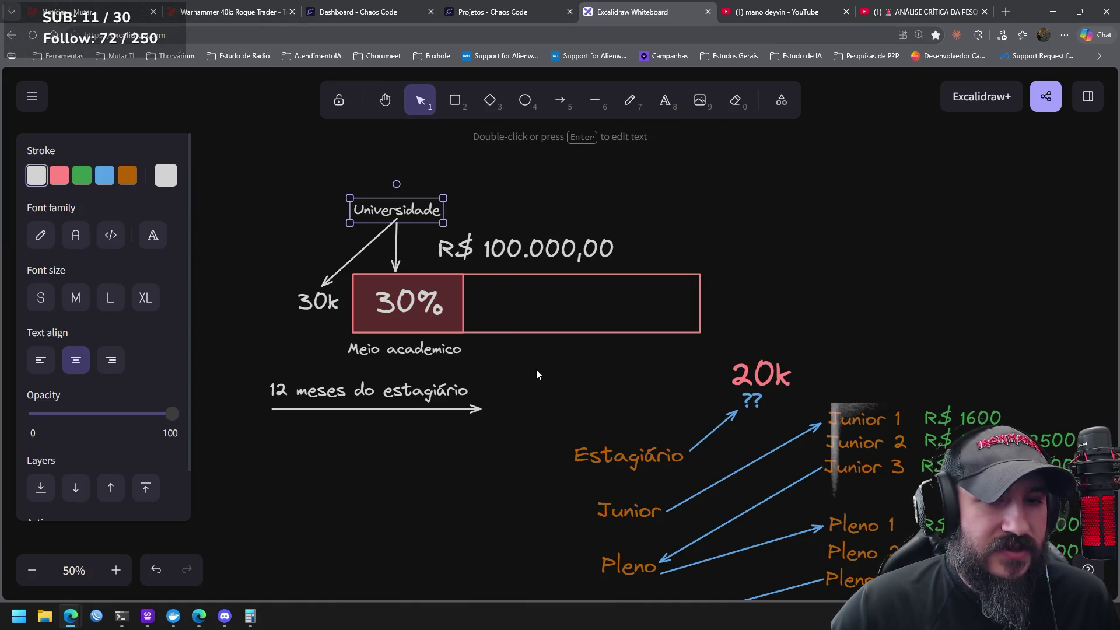
pyautogui.click(537, 369)
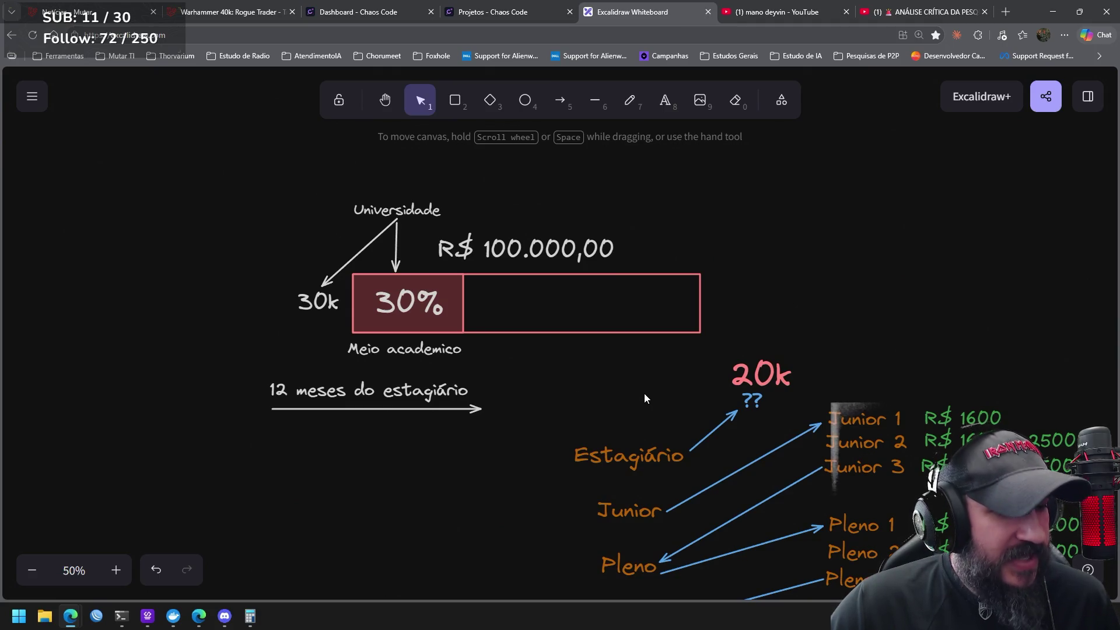
pyautogui.moveTo(250, 169)
pyautogui.mouseDown()
pyautogui.moveTo(456, 360)
pyautogui.moveTo(481, 352)
pyautogui.moveTo(474, 344)
pyautogui.mouseUp()
pyautogui.click(554, 376)
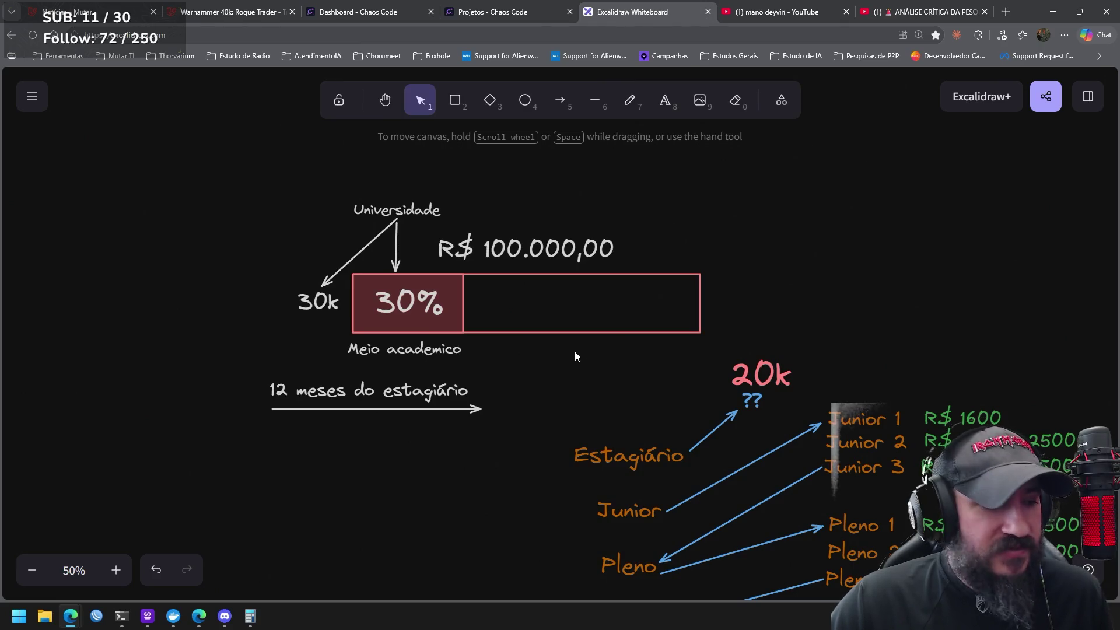
pyautogui.moveTo(573, 350); pyautogui.dragTo(568, 380)
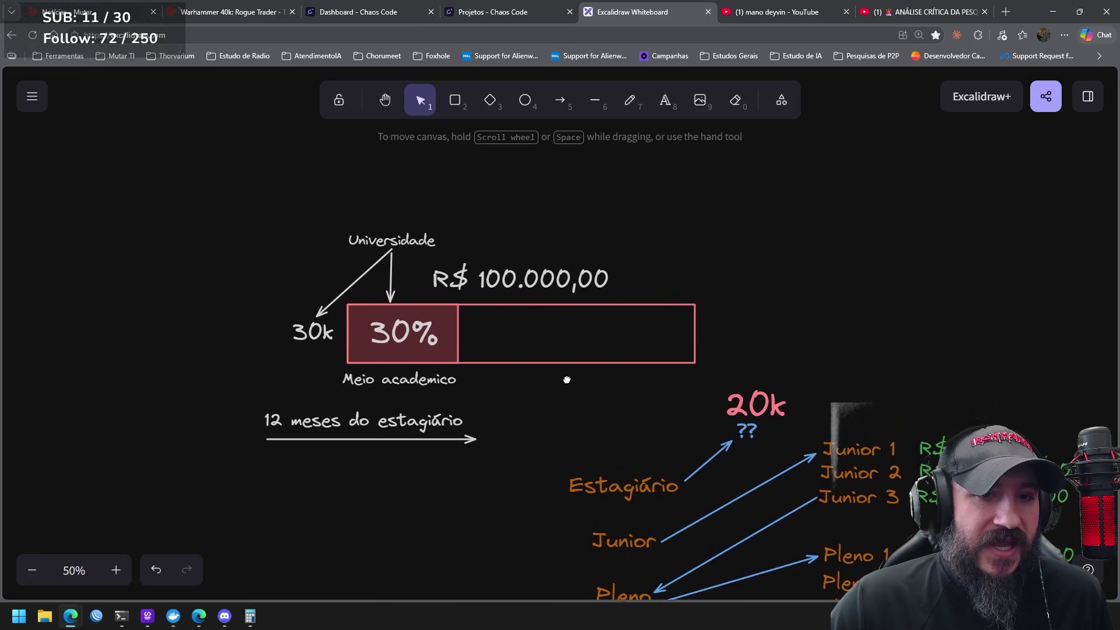
# Drag Universidade up and left so its bound arrows to 30k and 30% stretch longer
pyautogui.moveTo(463, 205); pyautogui.dragTo(322, 272)
pyautogui.moveTo(388, 244)
pyautogui.mouseDown()
pyautogui.moveTo(356, 239)
pyautogui.moveTo(358, 229)
pyautogui.mouseUp()
pyautogui.click(582, 220)
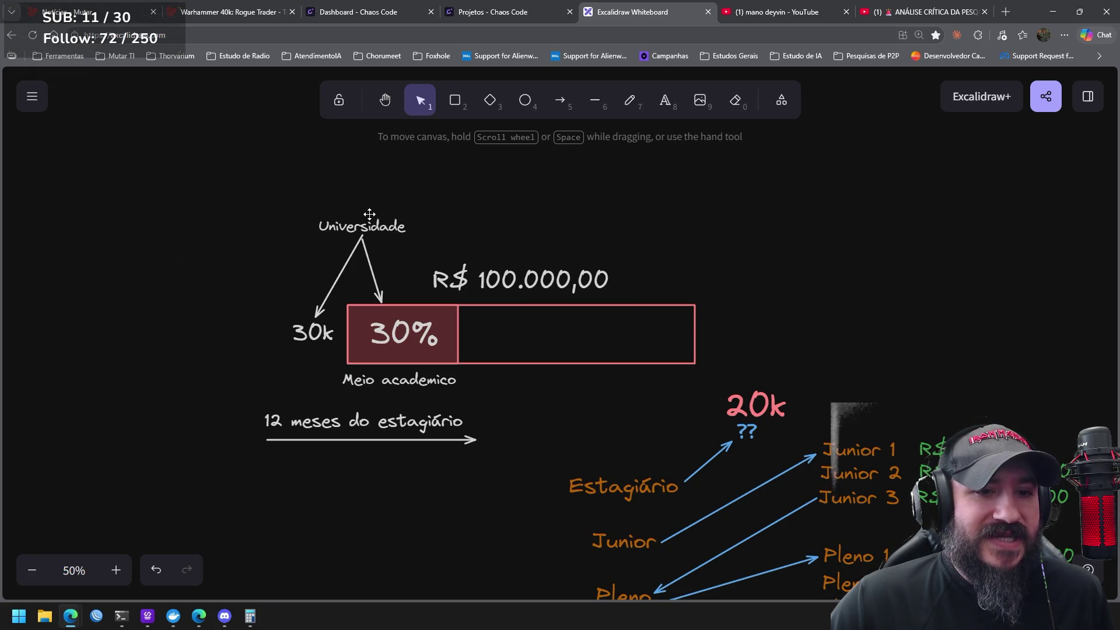
pyautogui.moveTo(242, 303); pyautogui.dragTo(344, 358)
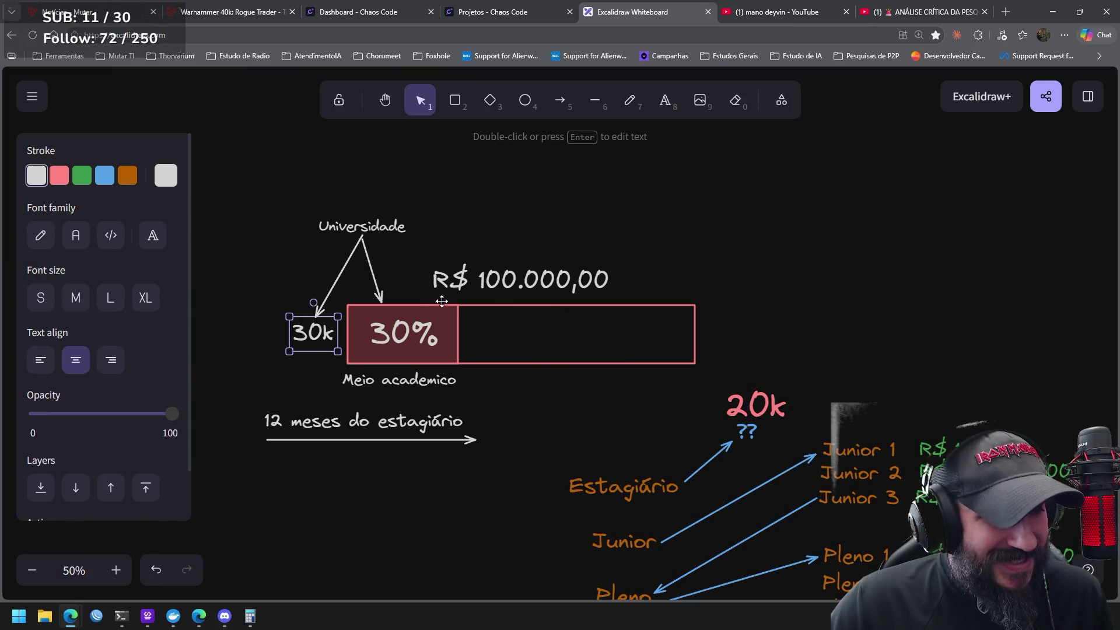
pyautogui.moveTo(266, 200); pyautogui.dragTo(454, 253)
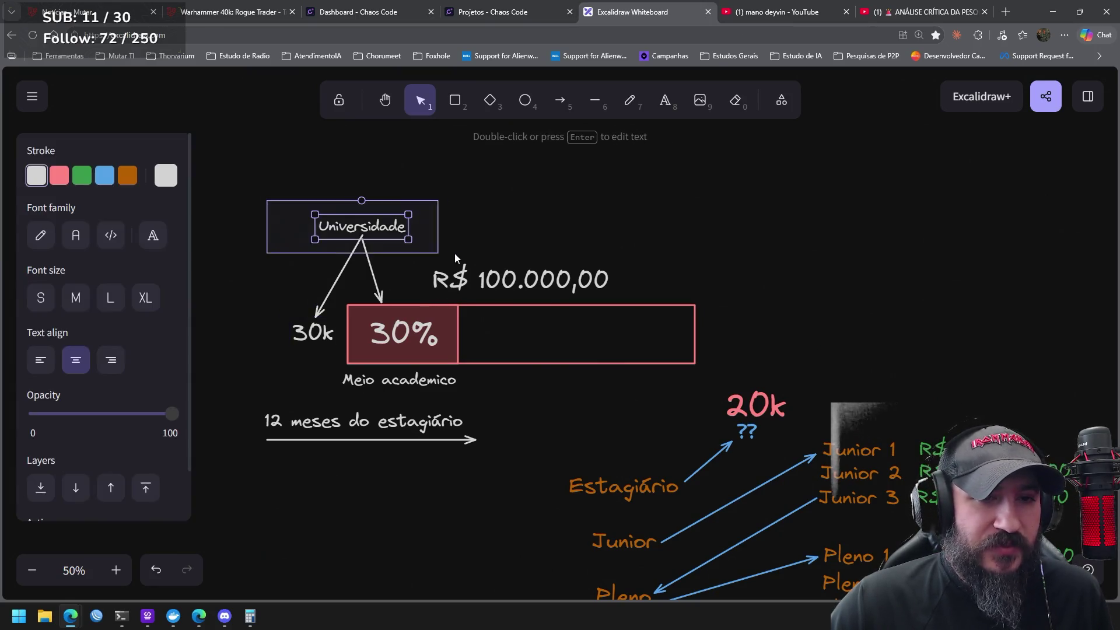
pyautogui.moveTo(376, 225); pyautogui.dragTo(381, 224)
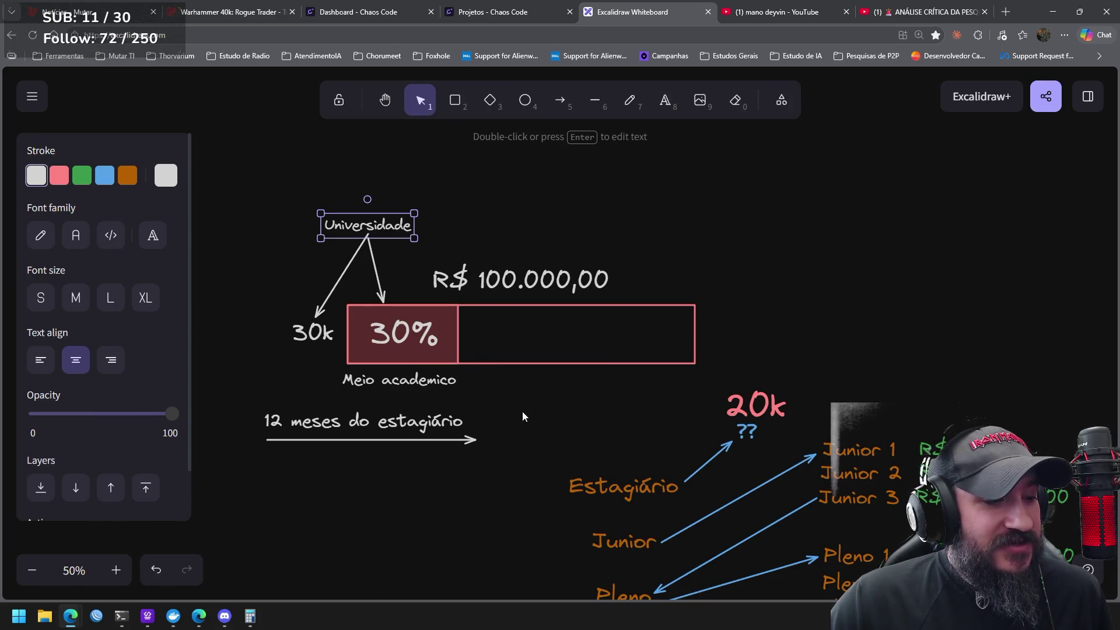
# Reselect Universidade, then box-select the 30k label and the 30% items
pyautogui.moveTo(283, 190); pyautogui.dragTo(460, 250)
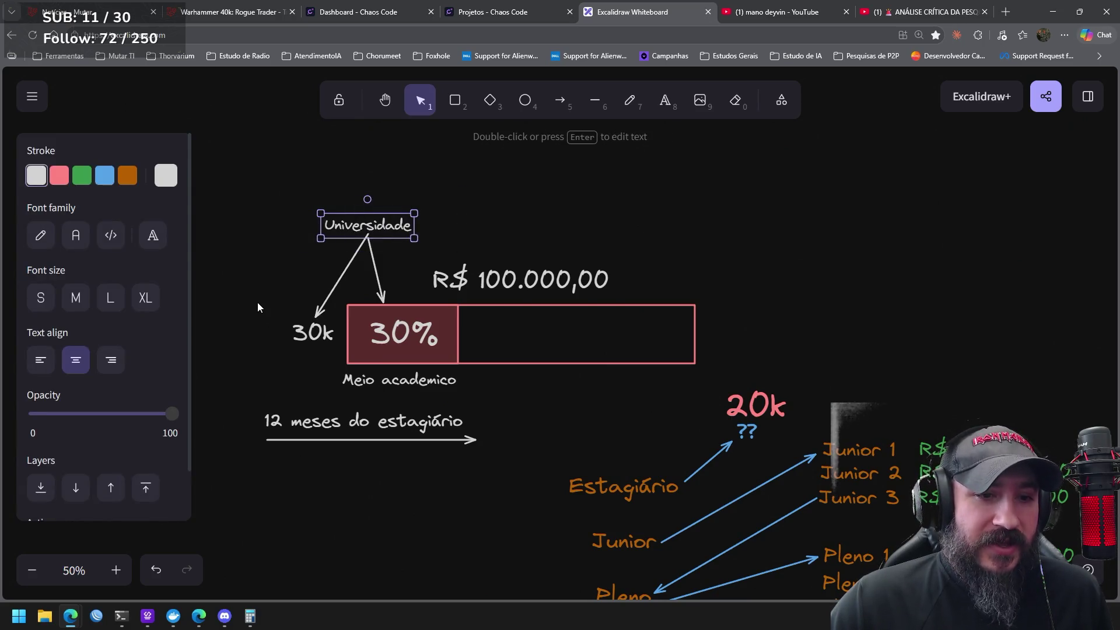
pyautogui.moveTo(257, 302)
pyautogui.mouseDown()
pyautogui.moveTo(345, 356)
pyautogui.moveTo(307, 332)
pyautogui.moveTo(309, 278)
pyautogui.moveTo(319, 342)
pyautogui.mouseUp()
pyautogui.moveTo(303, 297); pyautogui.dragTo(467, 382)
pyautogui.click(565, 403)
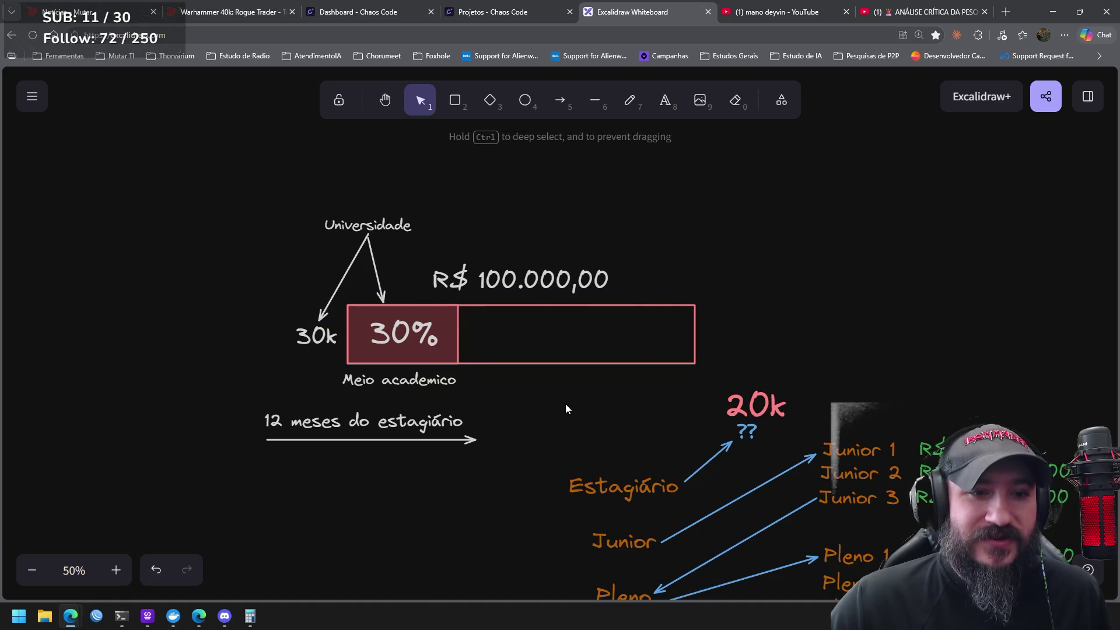
pyautogui.moveTo(253, 286)
pyautogui.mouseDown()
pyautogui.moveTo(334, 359)
pyautogui.moveTo(333, 345)
pyautogui.mouseUp()
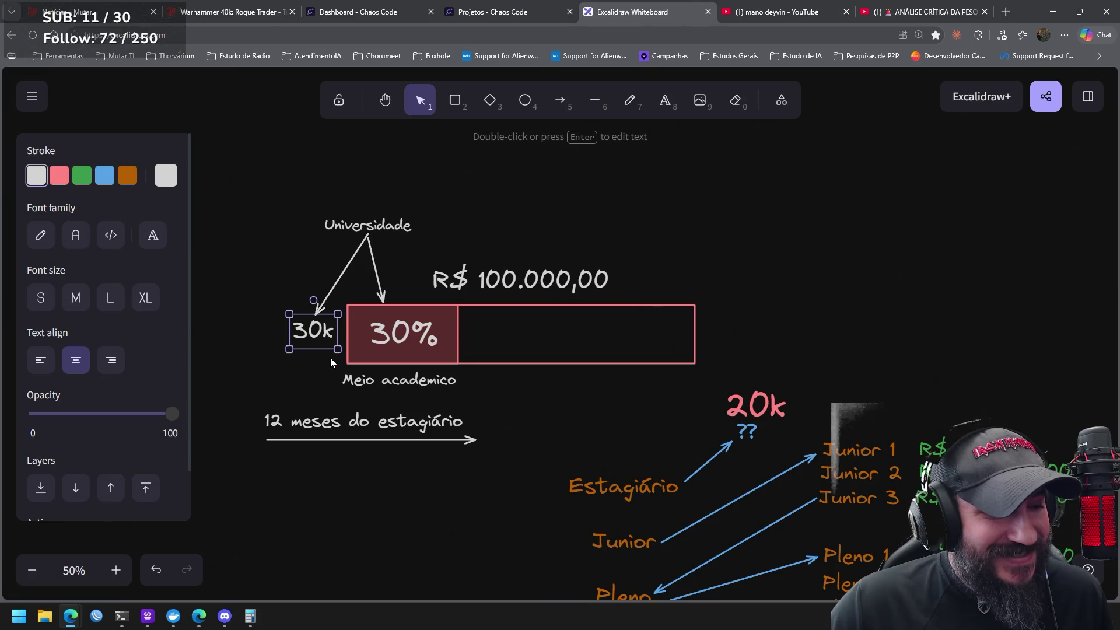
pyautogui.click(665, 106)
# Add a 'Professor' label above R$ 100.000,00 and enlarge it into a big heading
pyautogui.click(471, 235)
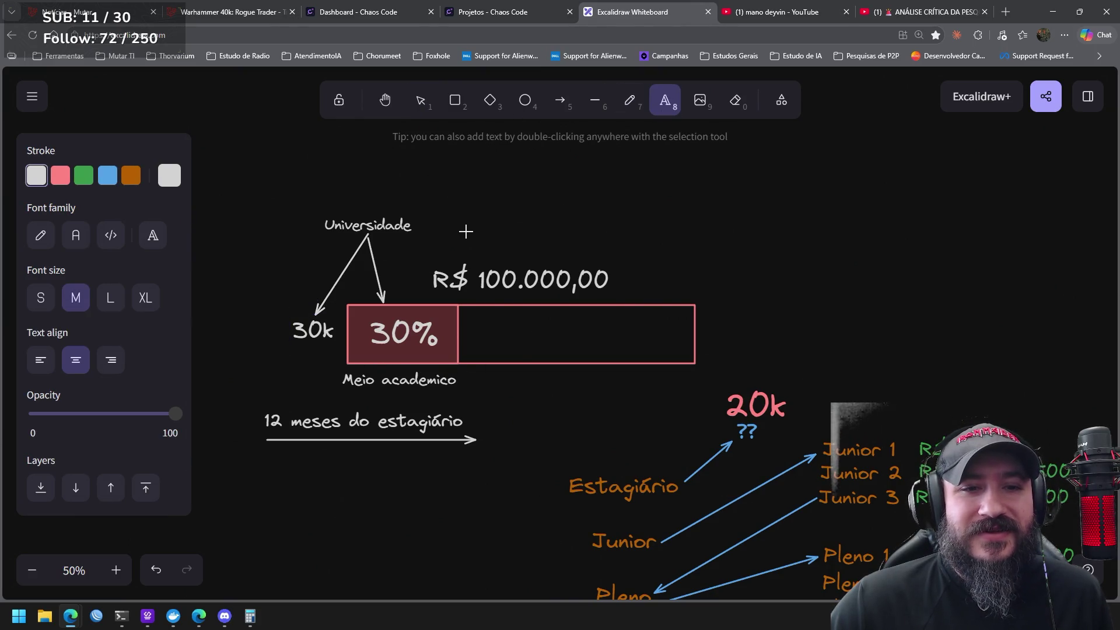
pyautogui.write('Professor')
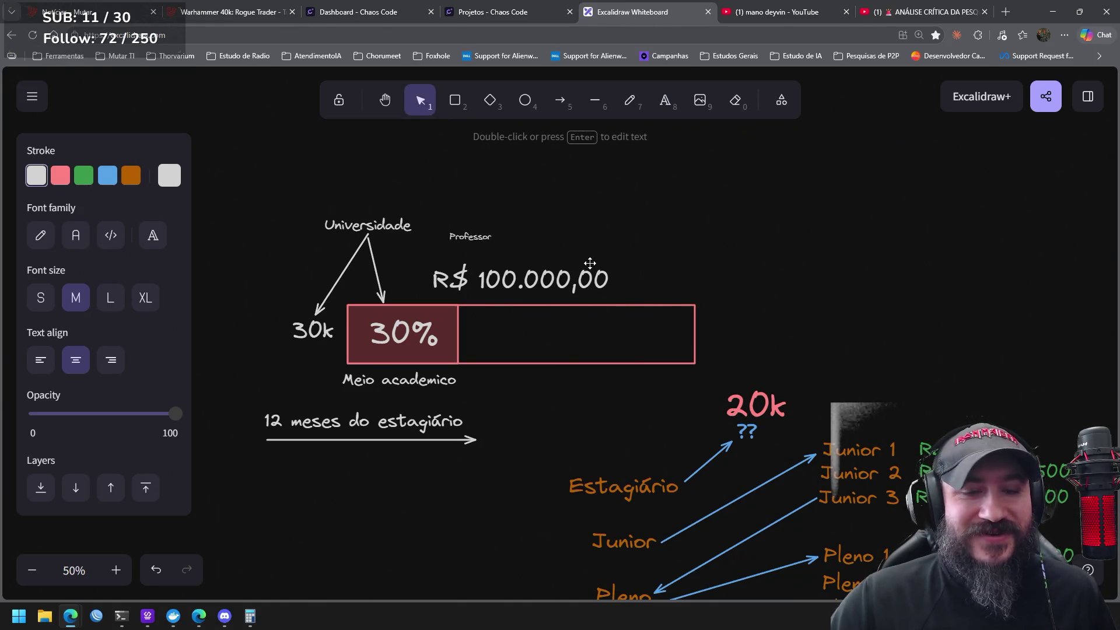
pyautogui.click(764, 260)
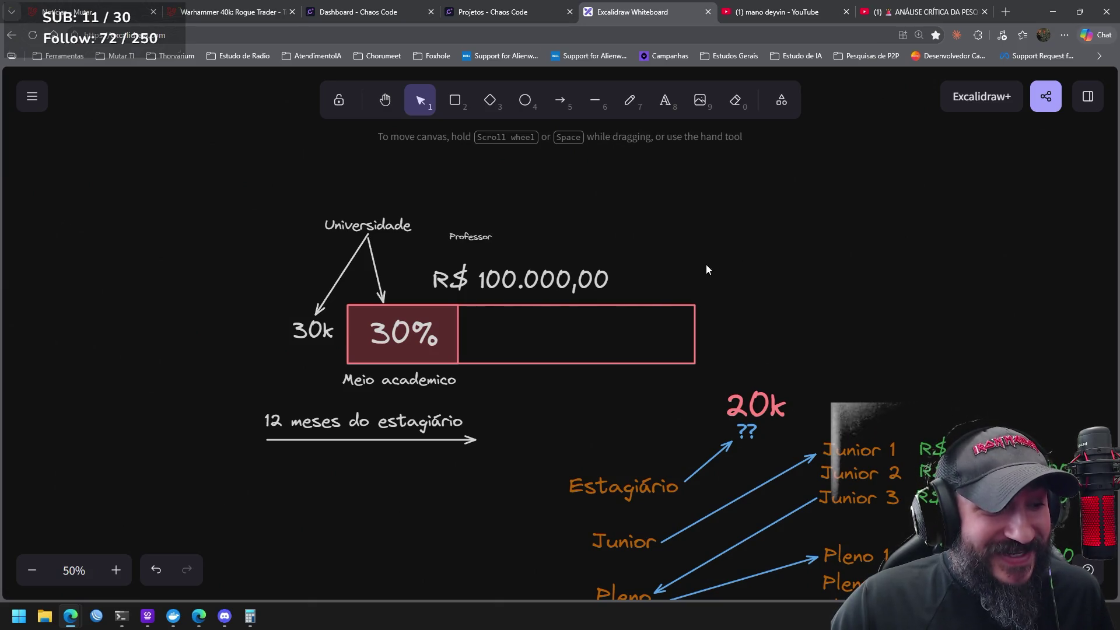
pyautogui.click(482, 235)
pyautogui.moveTo(495, 228); pyautogui.dragTo(709, 171)
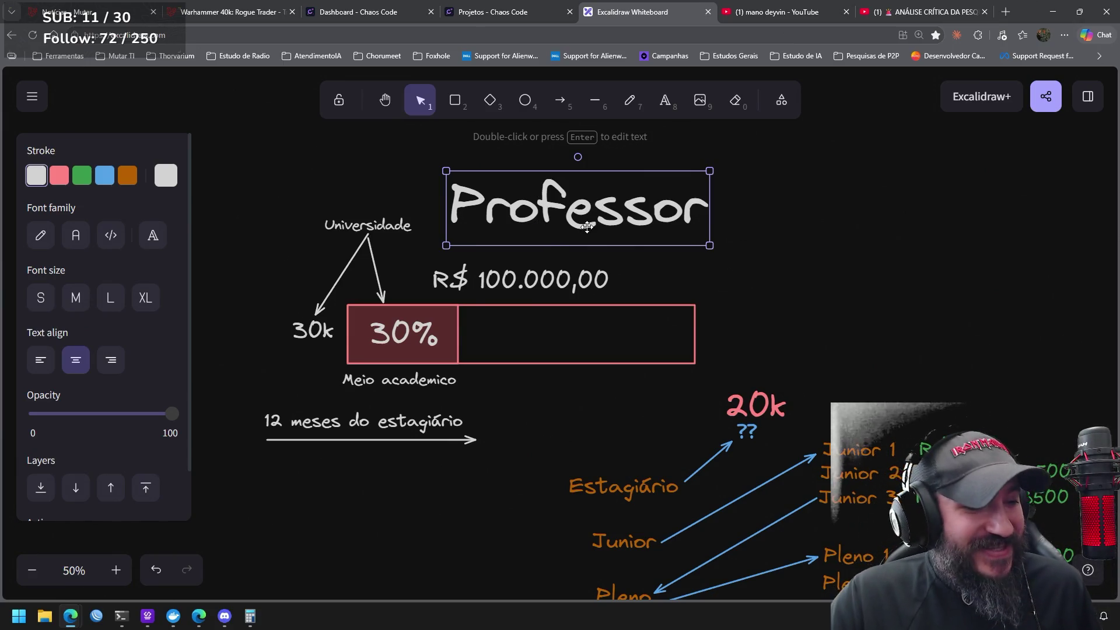
pyautogui.moveTo(616, 215); pyautogui.dragTo(628, 397)
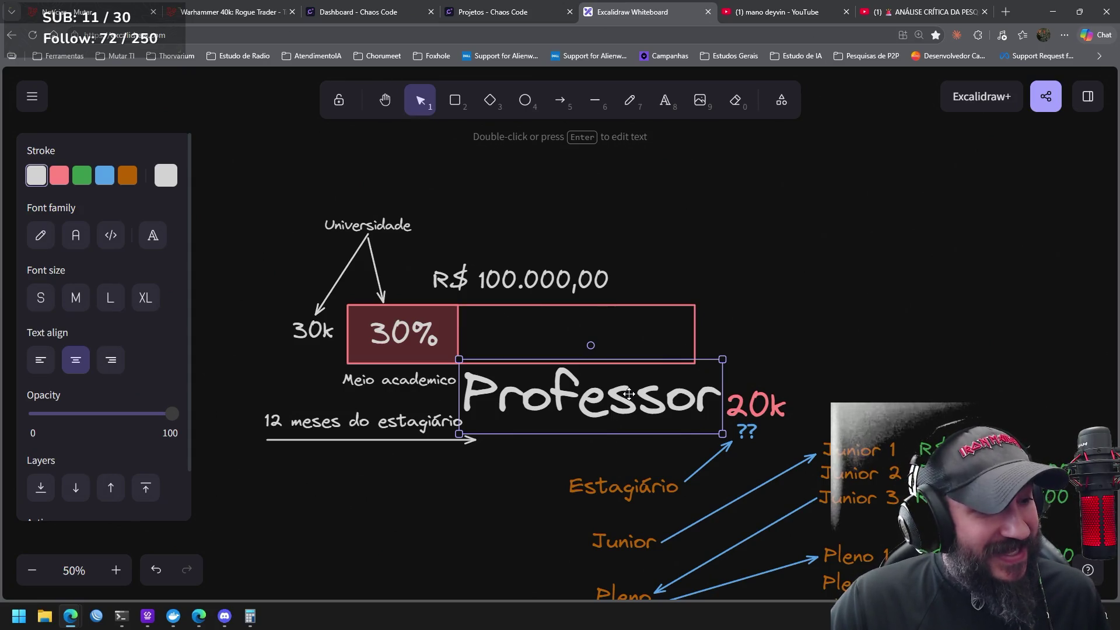
pyautogui.hotkey('ctrl', 'z')
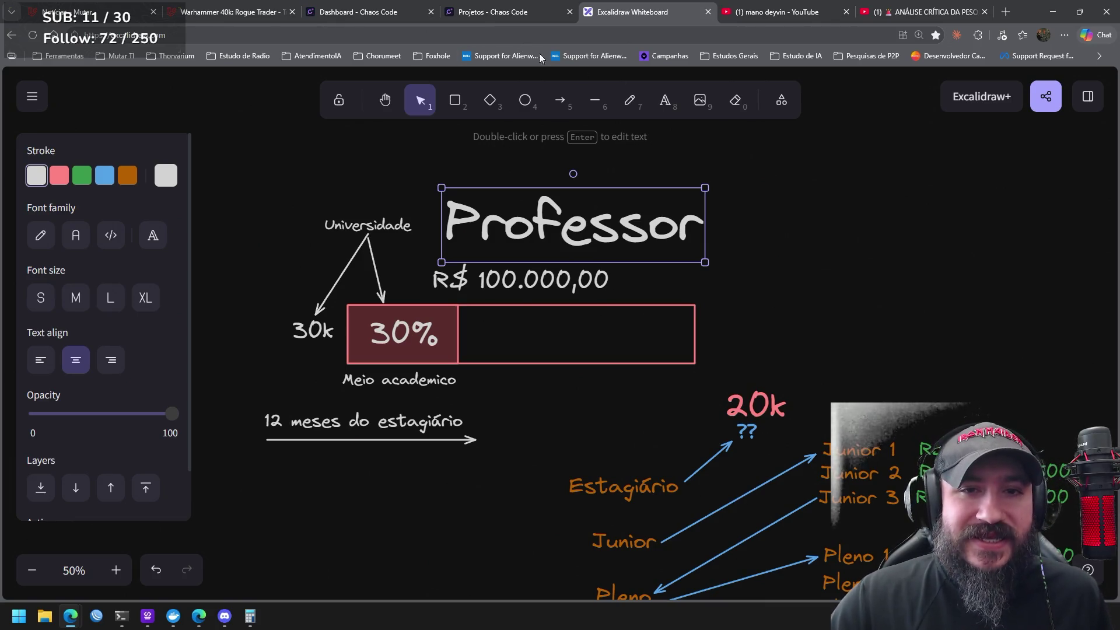
# Draw an arrow from the 30% block up to Professor
pyautogui.click(560, 102)
pyautogui.moveTo(387, 302)
pyautogui.mouseDown()
pyautogui.moveTo(442, 228)
pyautogui.moveTo(408, 200)
pyautogui.moveTo(413, 176)
pyautogui.moveTo(421, 189)
pyautogui.moveTo(425, 180)
pyautogui.moveTo(417, 169)
pyautogui.mouseUp()
pyautogui.click(562, 139)
pyautogui.click(560, 99)
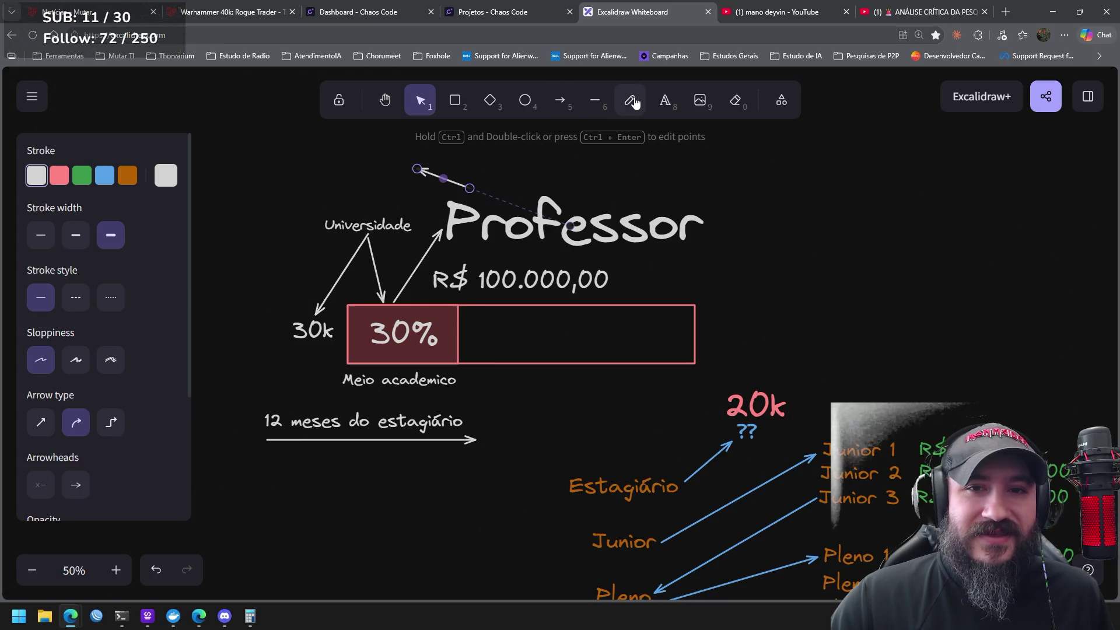
# Add an 'O Socio' text label above Universidade and shift it right
pyautogui.click(665, 100)
pyautogui.click(333, 165)
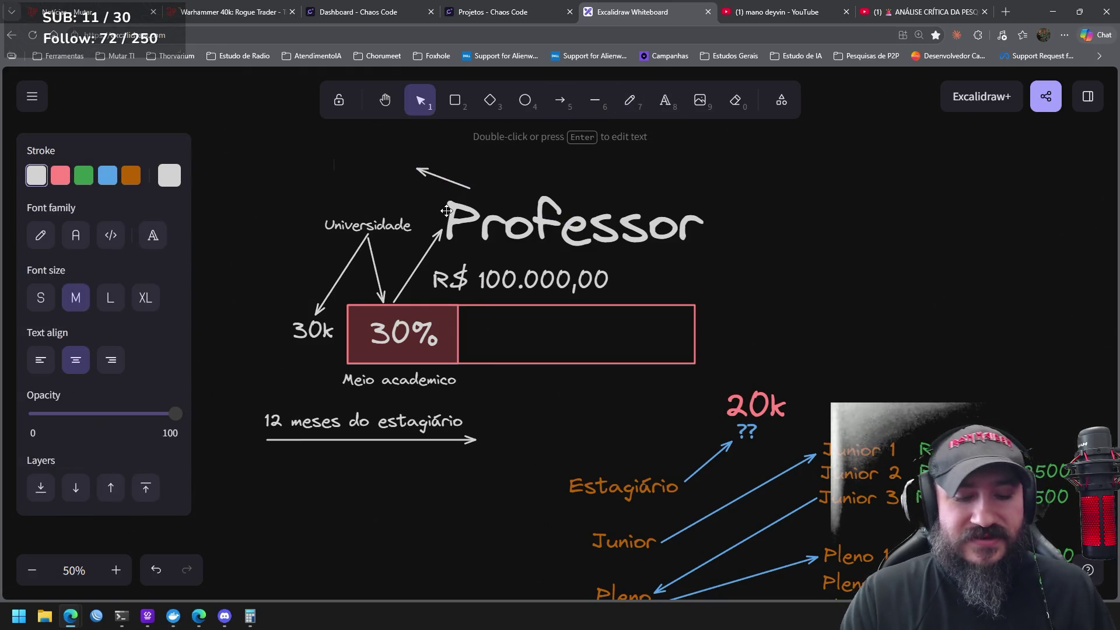
pyautogui.write('Socio')
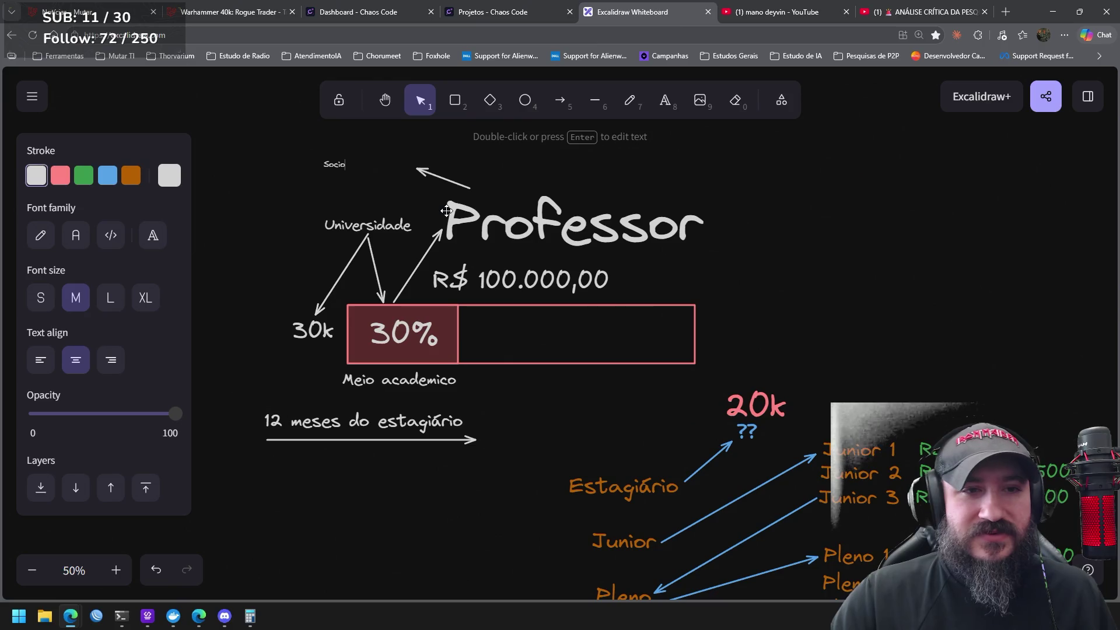
pyautogui.press('Home')
pyautogui.write('O')
pyautogui.click(308, 189)
pyautogui.moveTo(343, 165)
pyautogui.mouseDown()
pyautogui.moveTo(411, 168)
pyautogui.moveTo(390, 166)
pyautogui.moveTo(357, 205)
pyautogui.moveTo(358, 224)
pyautogui.mouseUp()
pyautogui.hotkey('ctrl', 'shift', '.')
pyautogui.hotkey('ctrl', 'shift', '.')
# Draw an arrow from O Socio down to Universidade and move O Socio up-right
pyautogui.click(418, 169)
pyautogui.press('a')
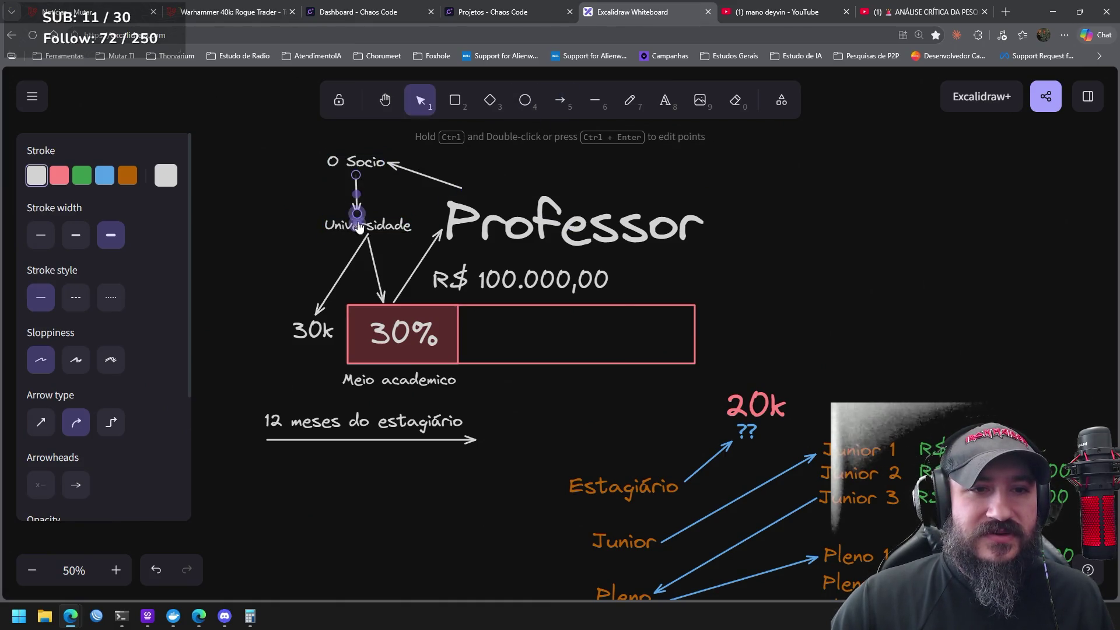
pyautogui.click(287, 502)
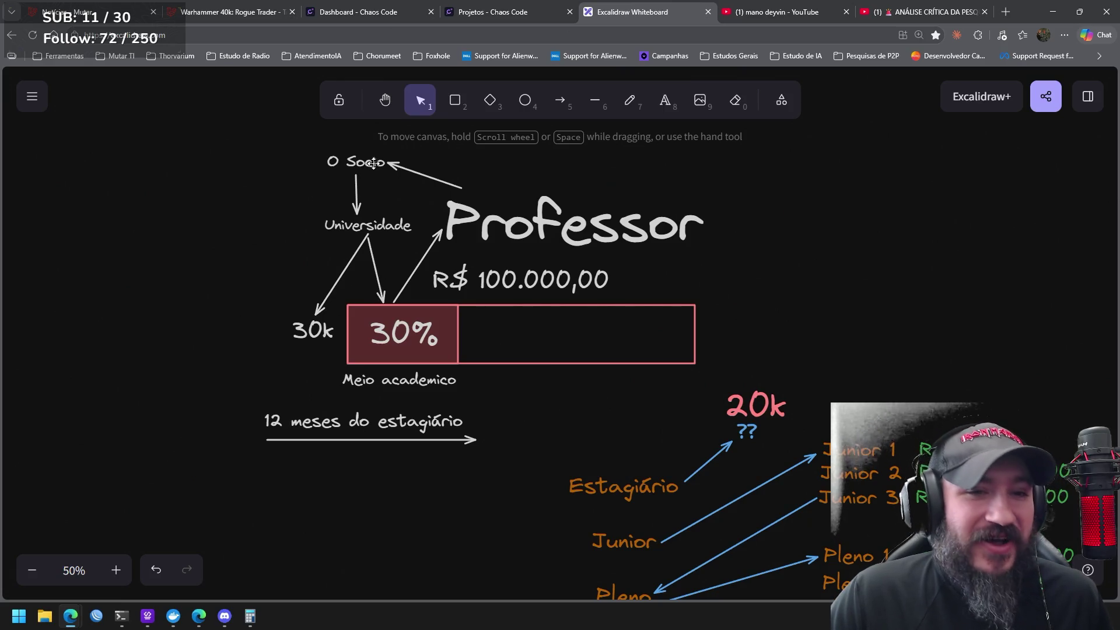
pyautogui.moveTo(359, 158); pyautogui.dragTo(386, 153)
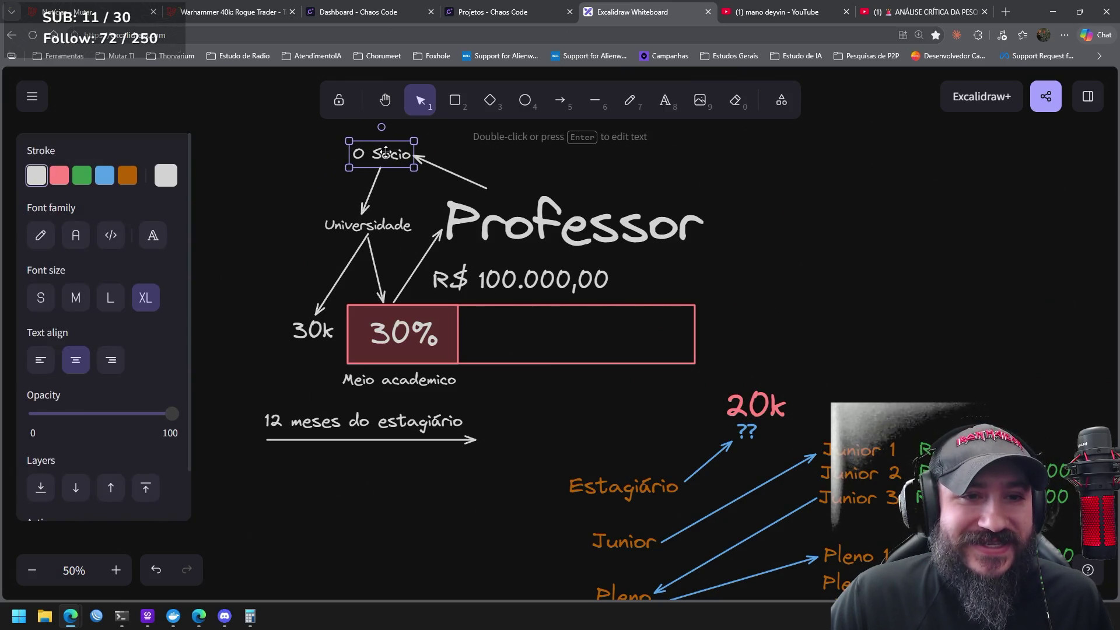
pyautogui.click(457, 483)
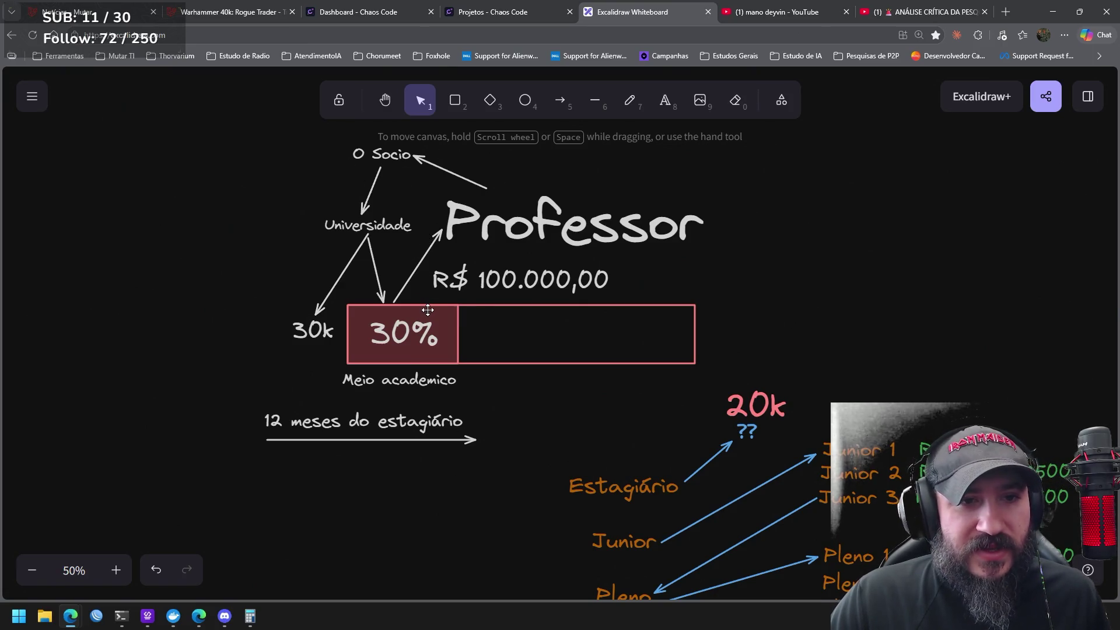
# Bind the tip of the O Socio arrow onto Universidade
pyautogui.click(367, 225)
pyautogui.click(275, 255)
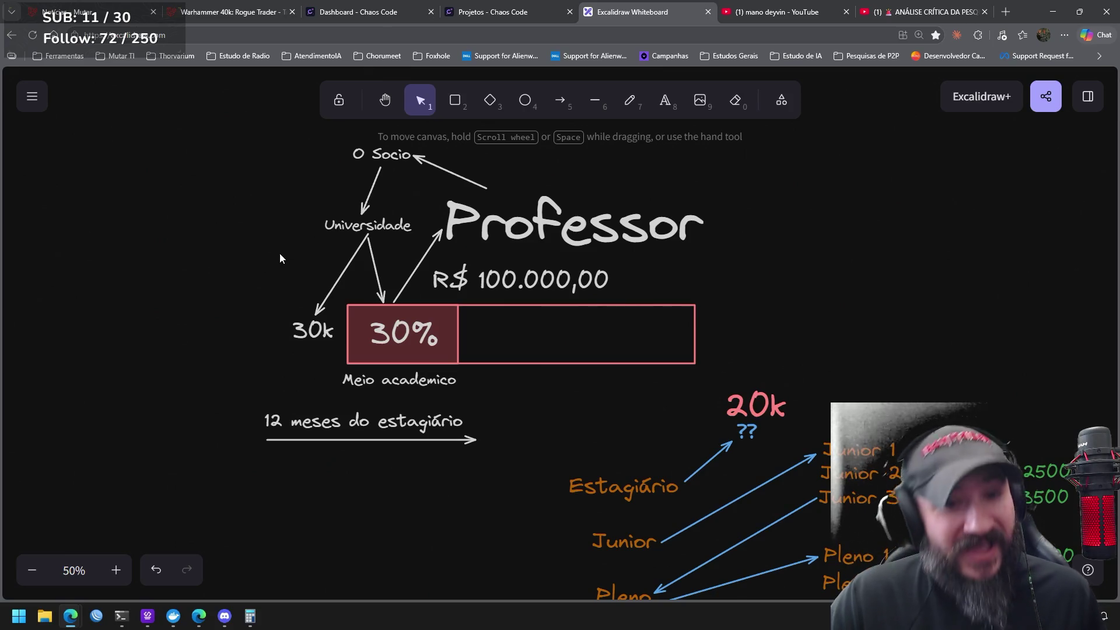
pyautogui.moveTo(401, 252); pyautogui.dragTo(665, 303)
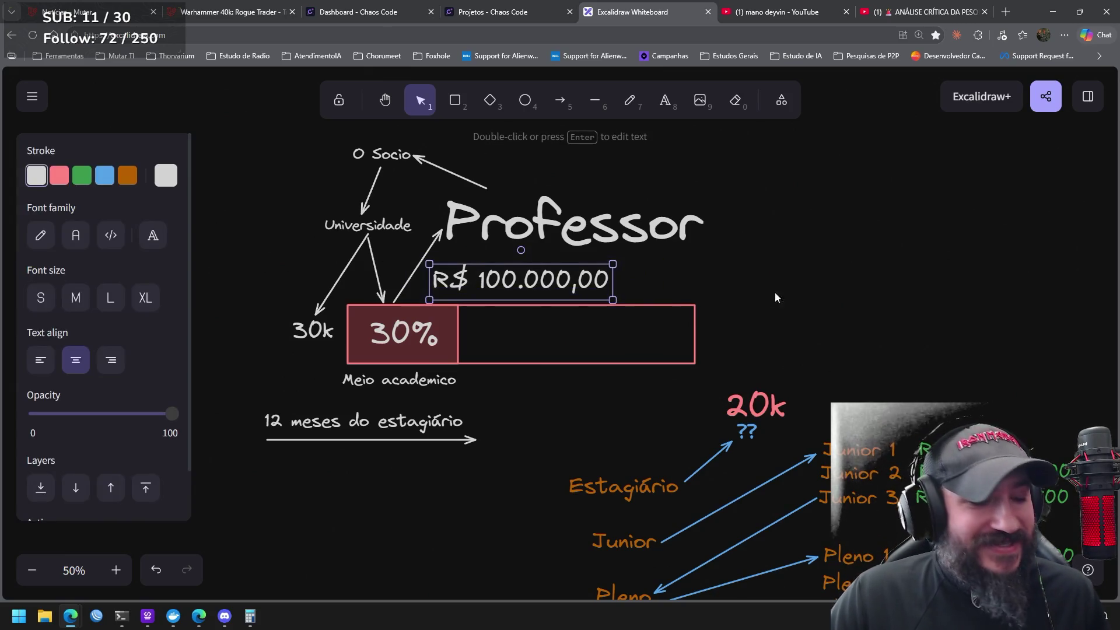
pyautogui.click(833, 281)
pyautogui.moveTo(261, 198)
pyautogui.mouseDown()
pyautogui.moveTo(424, 242)
pyautogui.moveTo(428, 253)
pyautogui.moveTo(371, 232)
pyautogui.mouseUp()
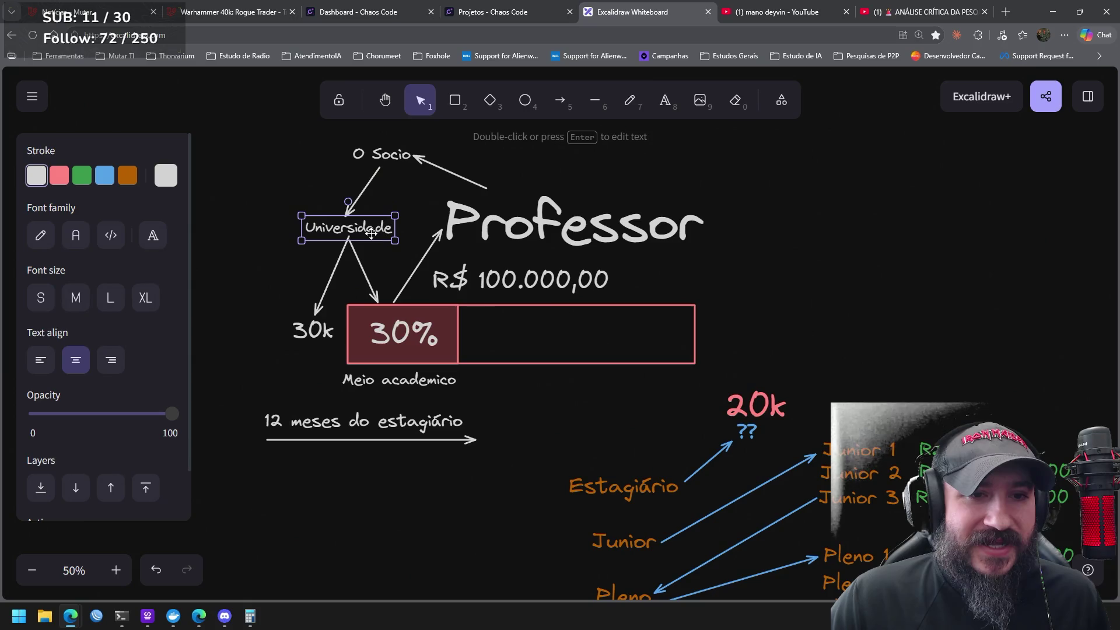
pyautogui.click(439, 257)
pyautogui.click(354, 206)
pyautogui.moveTo(346, 216); pyautogui.dragTo(357, 223)
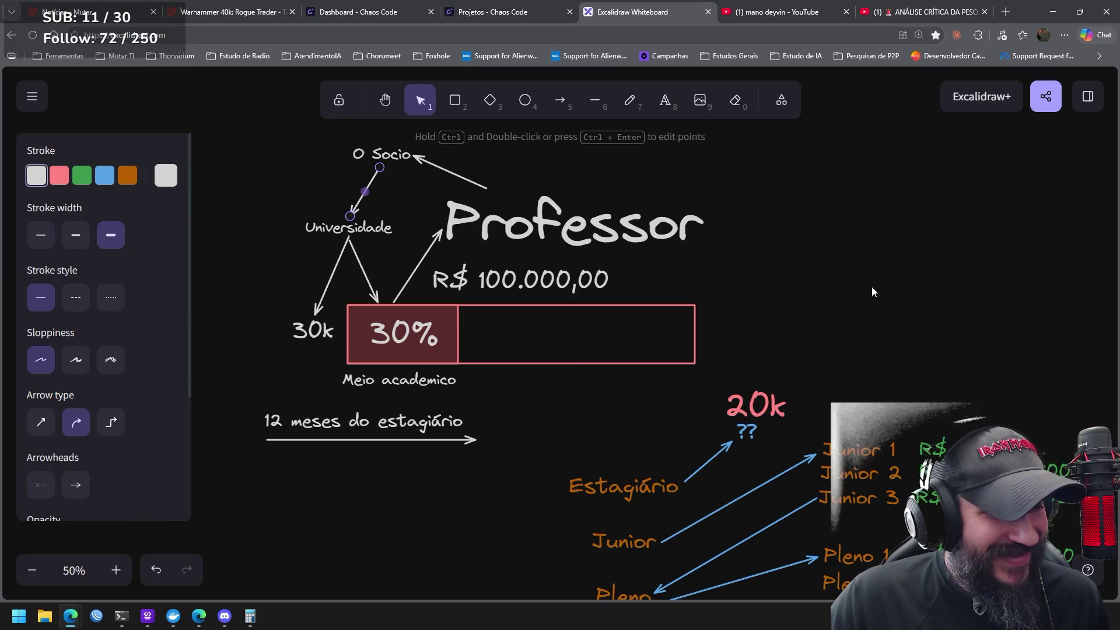
pyautogui.click(831, 268)
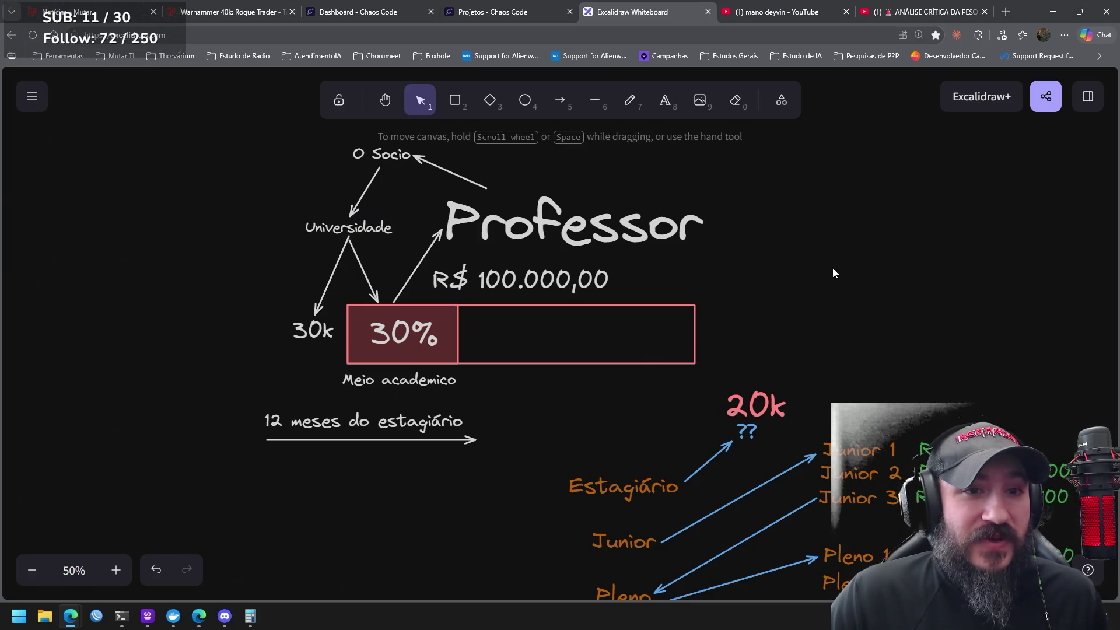
# Attach the arrow ends firmly to Professor and O Socio
pyautogui.click(479, 186)
pyautogui.moveTo(488, 187); pyautogui.dragTo(454, 189)
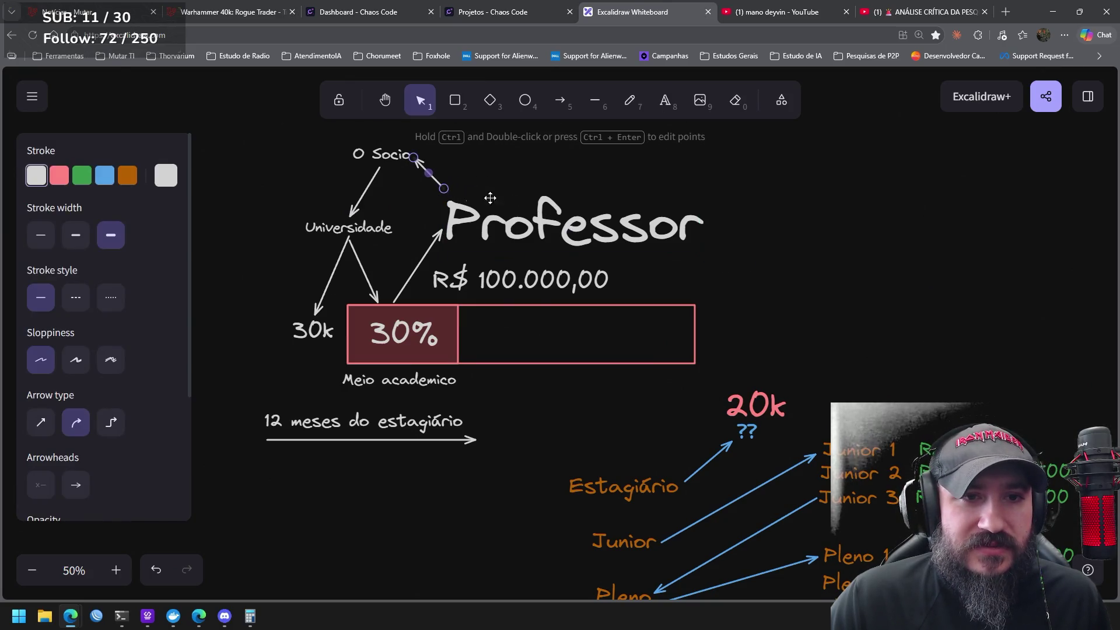
pyautogui.click(840, 255)
pyautogui.click(371, 183)
pyautogui.moveTo(379, 168); pyautogui.dragTo(365, 171)
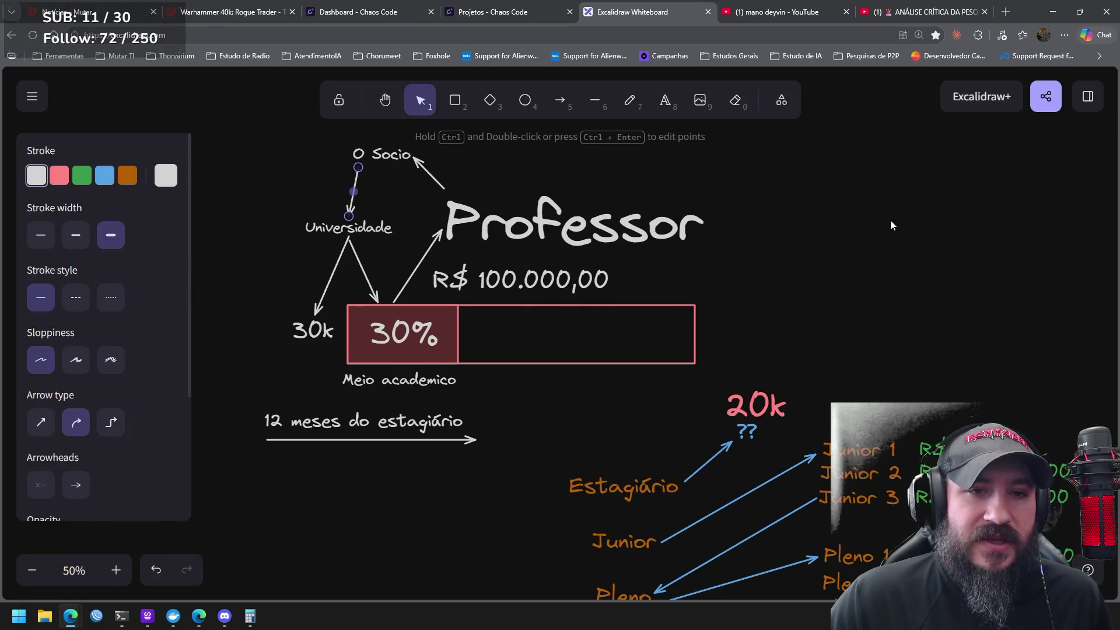
pyautogui.click(875, 240)
# Nudge the 30k label slightly left, undoing an accidental move of the arrow above 30%
pyautogui.moveTo(318, 332); pyautogui.dragTo(309, 333)
pyautogui.click(269, 373)
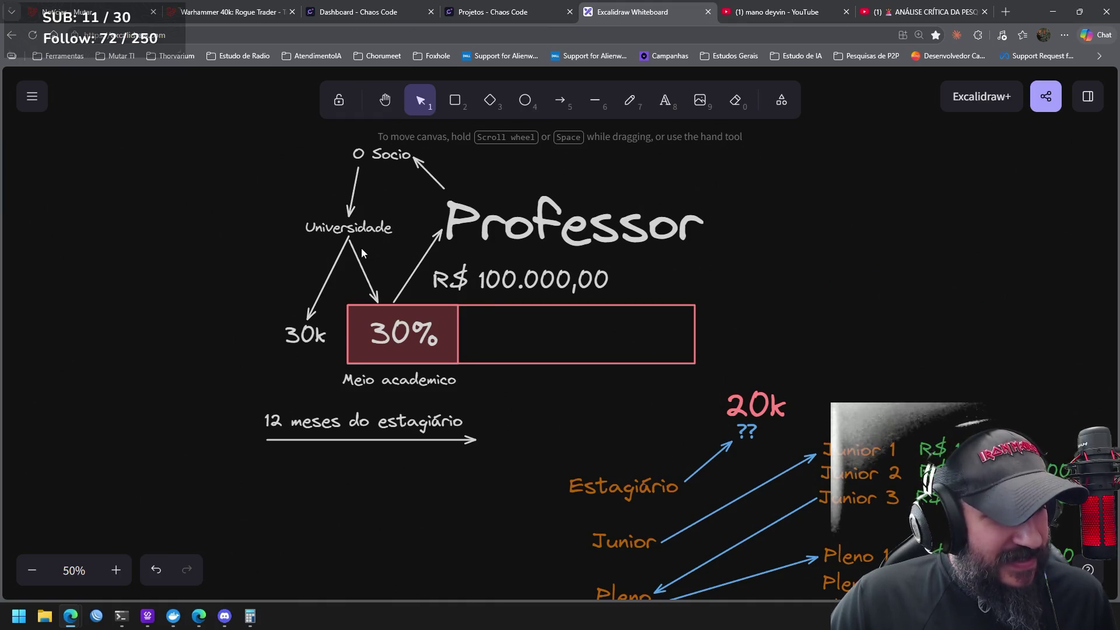
pyautogui.moveTo(252, 310); pyautogui.dragTo(340, 361)
pyautogui.moveTo(340, 290); pyautogui.dragTo(481, 380)
pyautogui.click(580, 369)
pyautogui.moveTo(425, 250)
pyautogui.mouseDown()
pyautogui.moveTo(447, 271)
pyautogui.moveTo(426, 250)
pyautogui.mouseUp()
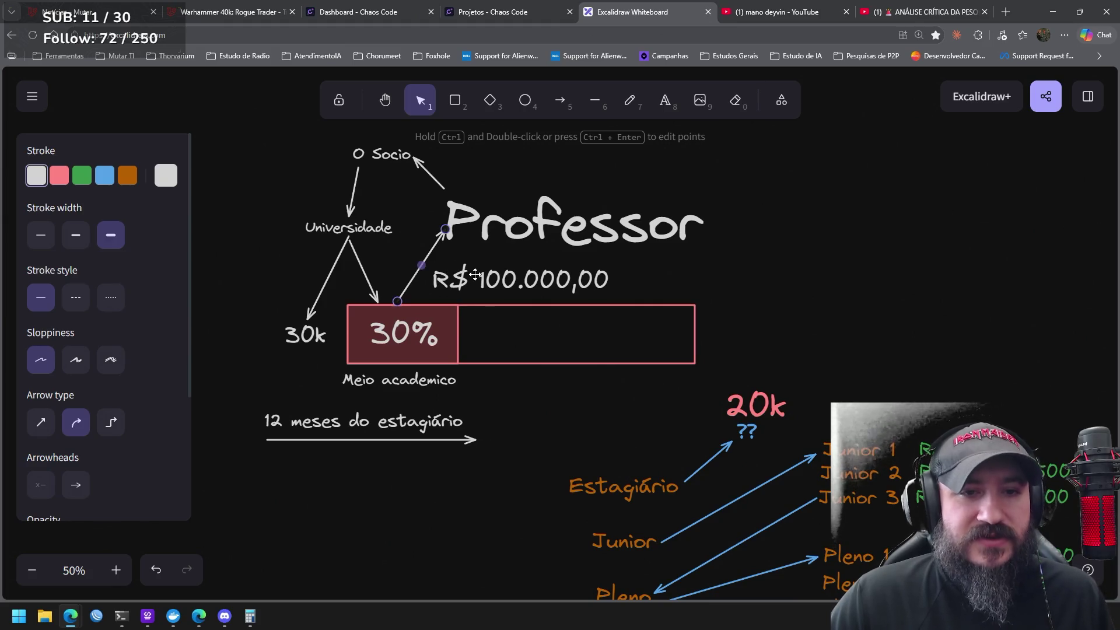
pyautogui.hotkey('ctrl', 'z')
pyautogui.click(587, 281)
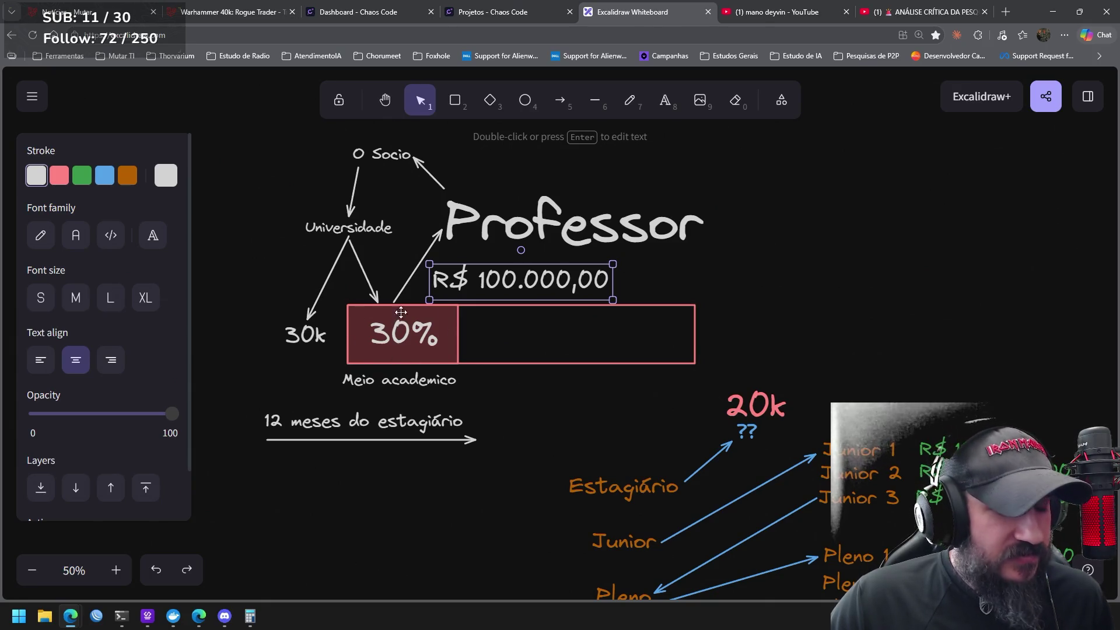
pyautogui.moveTo(263, 199); pyautogui.dragTo(408, 249)
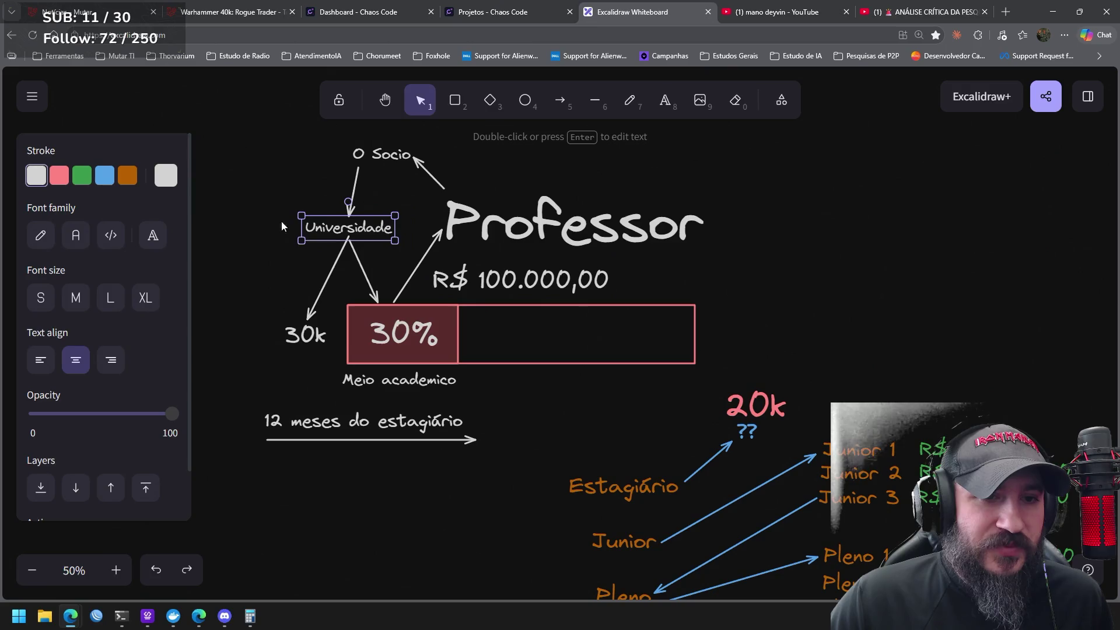
pyautogui.click(527, 221)
# Rename the Professor title to 'Prof Startup'
pyautogui.moveTo(556, 231)
pyautogui.mouseDown()
pyautogui.moveTo(586, 233)
pyautogui.moveTo(553, 226)
pyautogui.mouseUp()
pyautogui.doubleClick(553, 226)
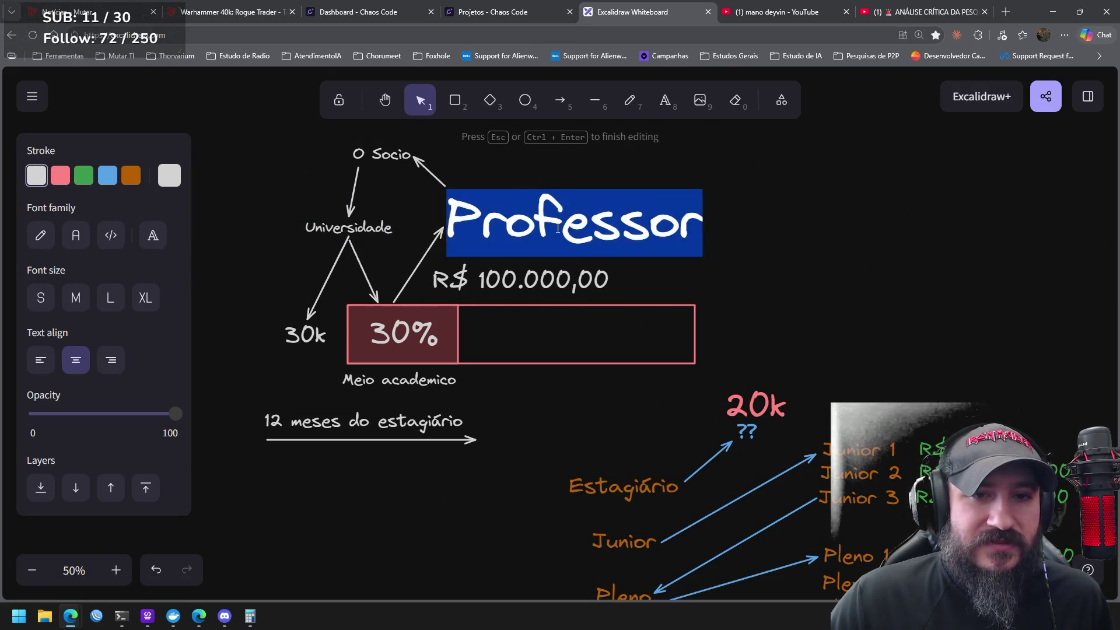
pyautogui.click(553, 226)
pyautogui.hotkey('shift', 'Home')
pyautogui.press('Right')
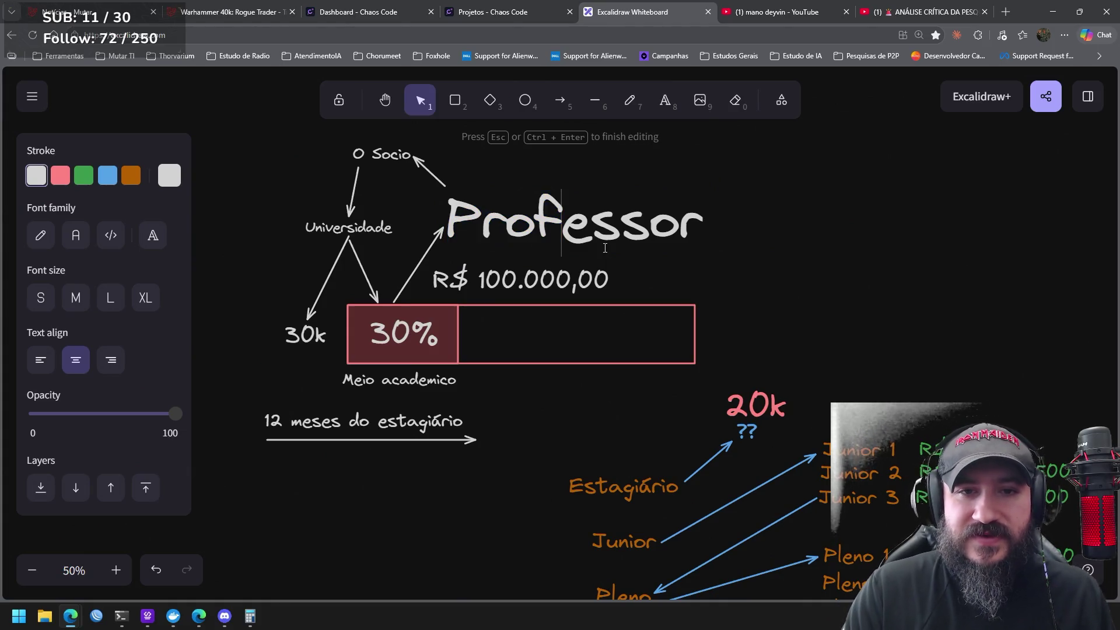
pyautogui.press('Delete')
pyautogui.press('Delete')
pyautogui.press('Delete')
pyautogui.press('Delete')
pyautogui.write('S')
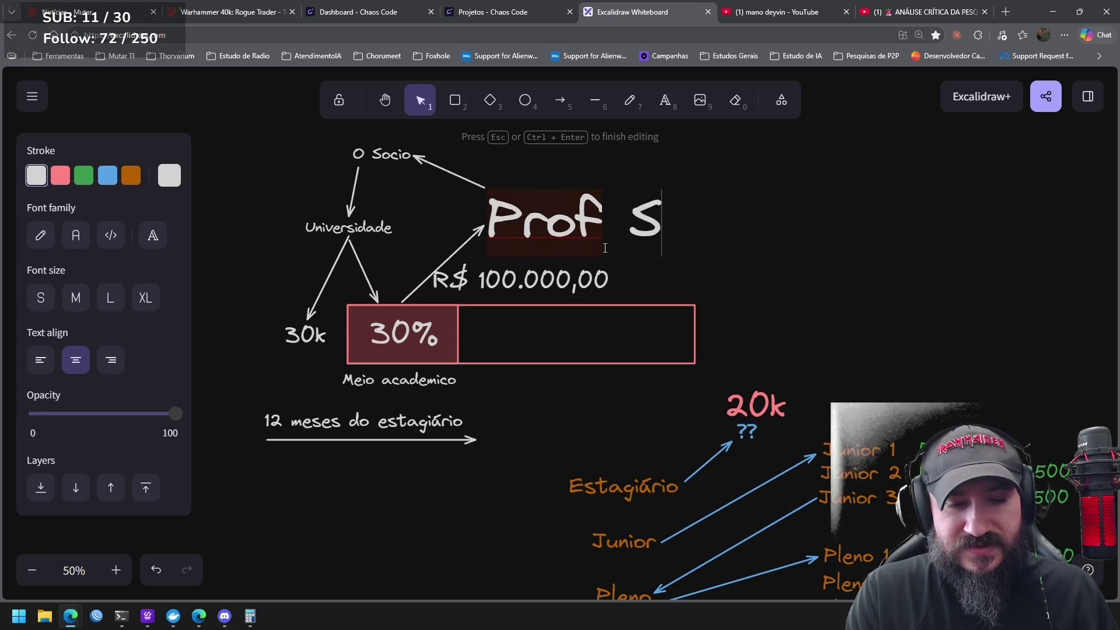
pyautogui.write('tartup')
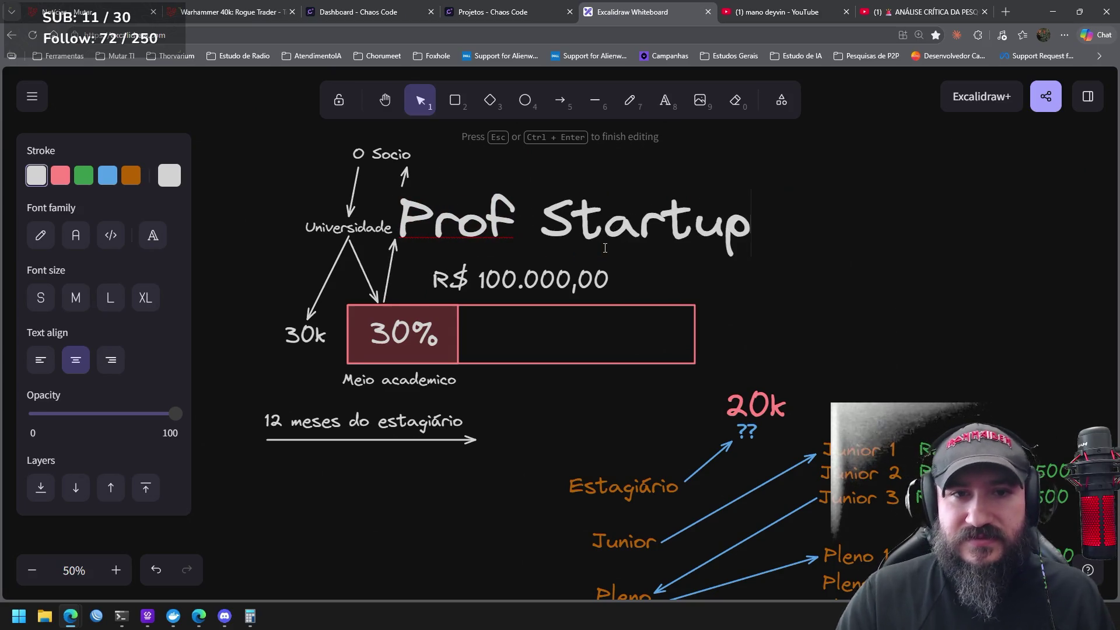
pyautogui.click(734, 194)
# Shrink the Prof Startup title and move it right beside the arrows
pyautogui.click(745, 242)
pyautogui.click(757, 269)
pyautogui.click(733, 231)
pyautogui.moveTo(754, 260)
pyautogui.mouseDown()
pyautogui.moveTo(736, 240)
pyautogui.moveTo(746, 248)
pyautogui.mouseUp()
pyautogui.moveTo(555, 212); pyautogui.dragTo(605, 217)
pyautogui.click(774, 238)
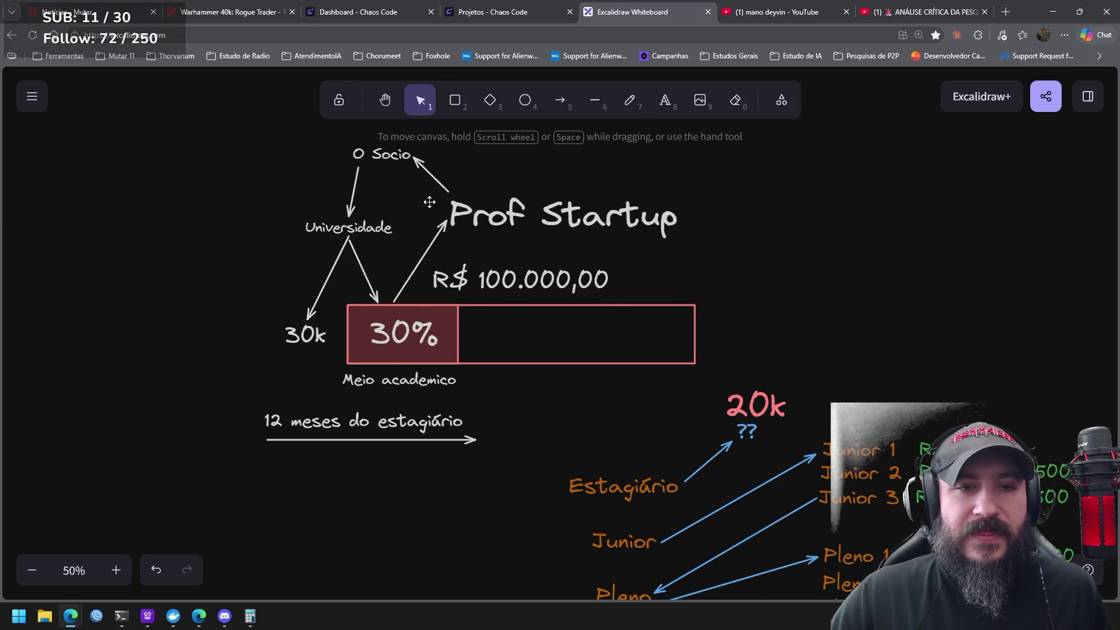
pyautogui.click(388, 155)
pyautogui.click(358, 225)
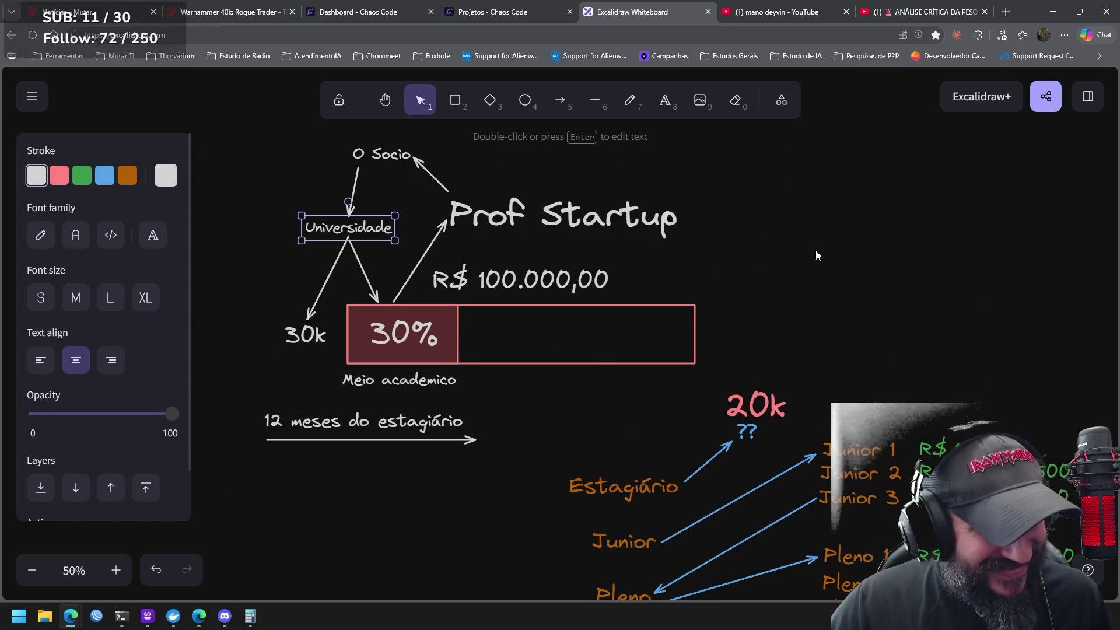
# Drag Universidade a few pixels left, carrying its arrows to O Socio, 30k and 30%
pyautogui.click(743, 222)
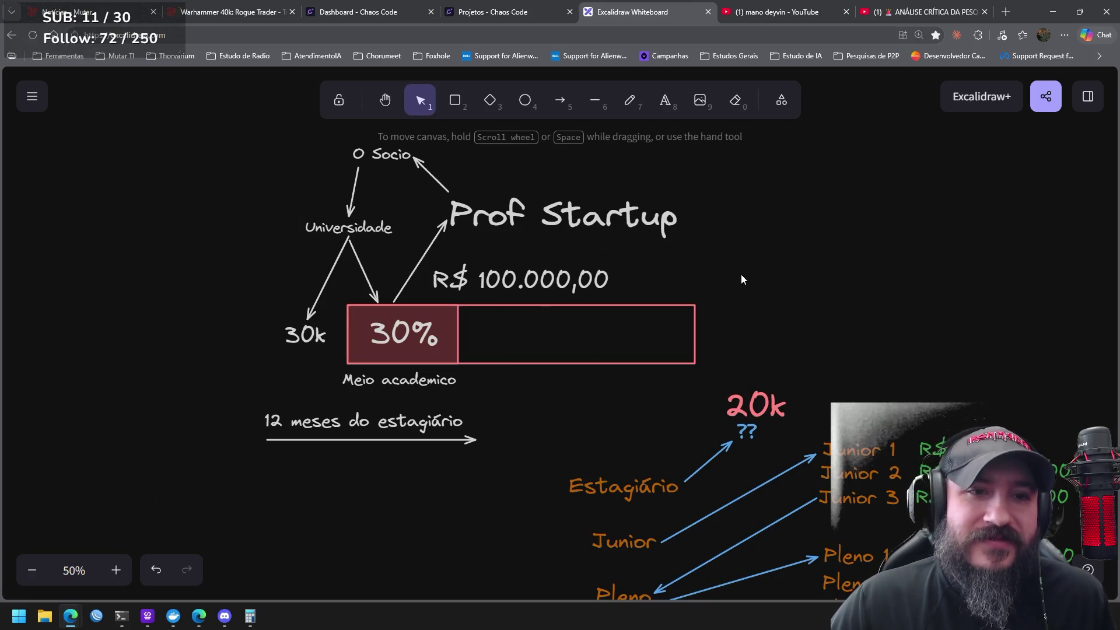
pyautogui.moveTo(217, 131)
pyautogui.mouseDown()
pyautogui.moveTo(712, 395)
pyautogui.moveTo(760, 400)
pyautogui.moveTo(714, 406)
pyautogui.mouseUp()
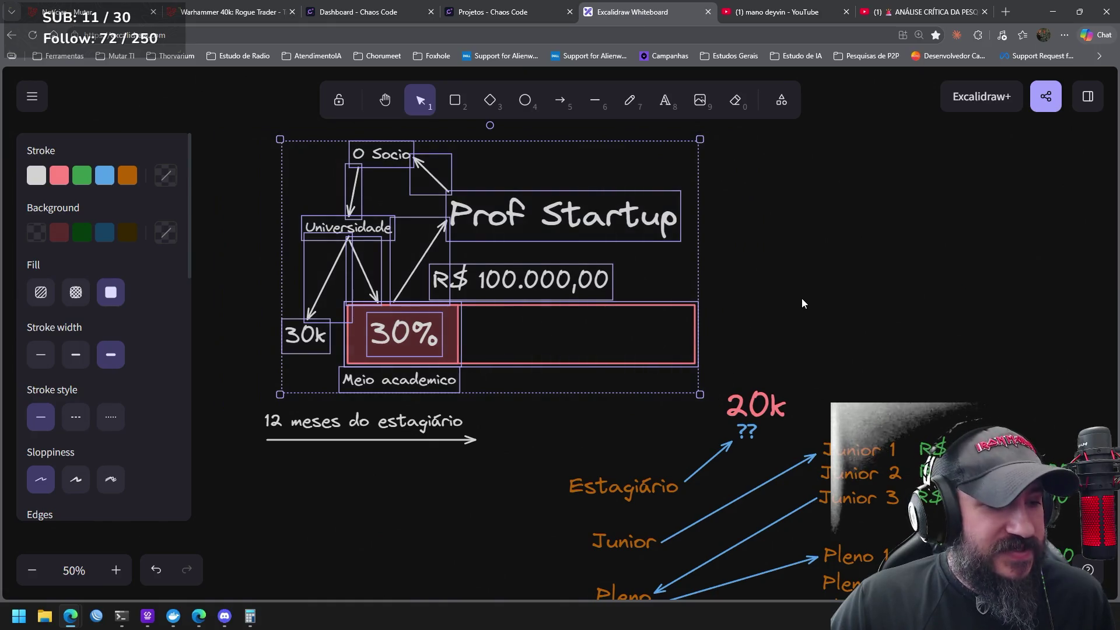
pyautogui.click(811, 286)
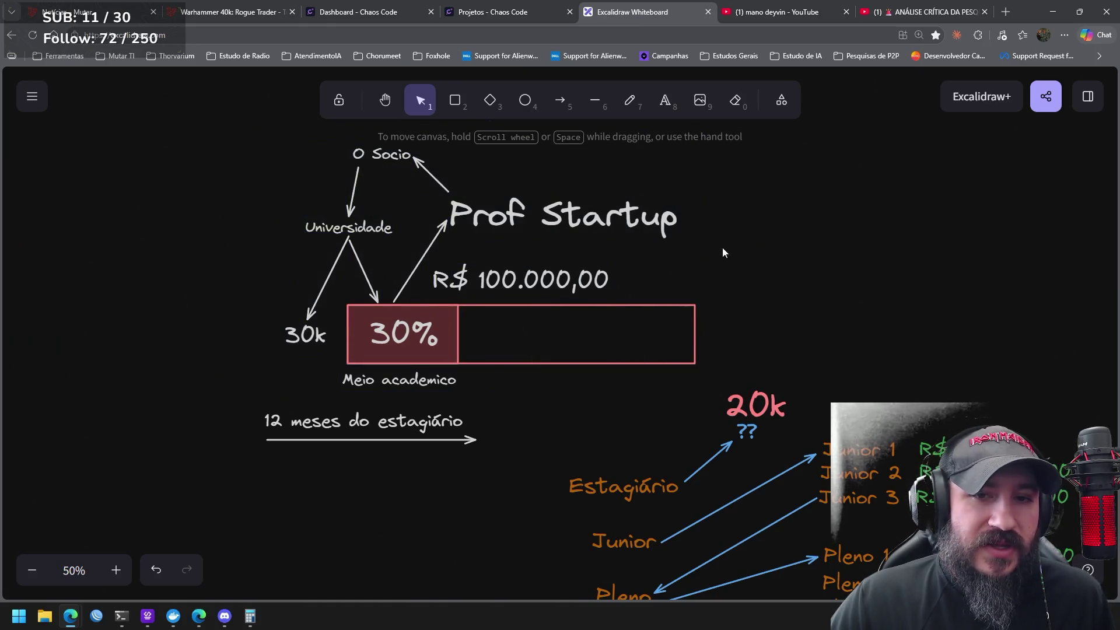
pyautogui.click(595, 219)
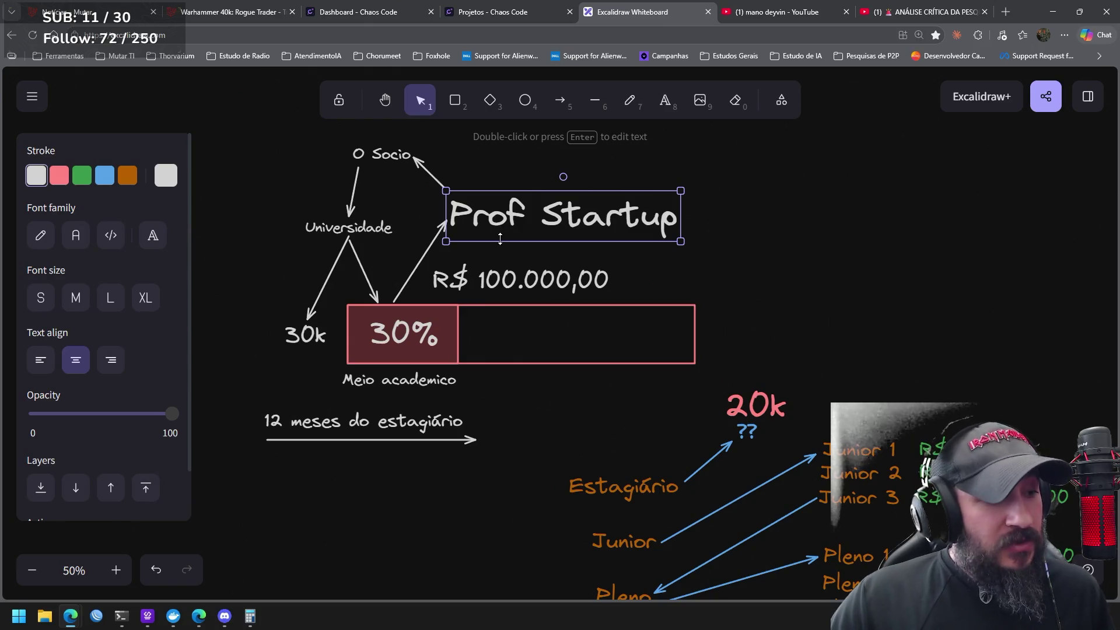
pyautogui.click(386, 229)
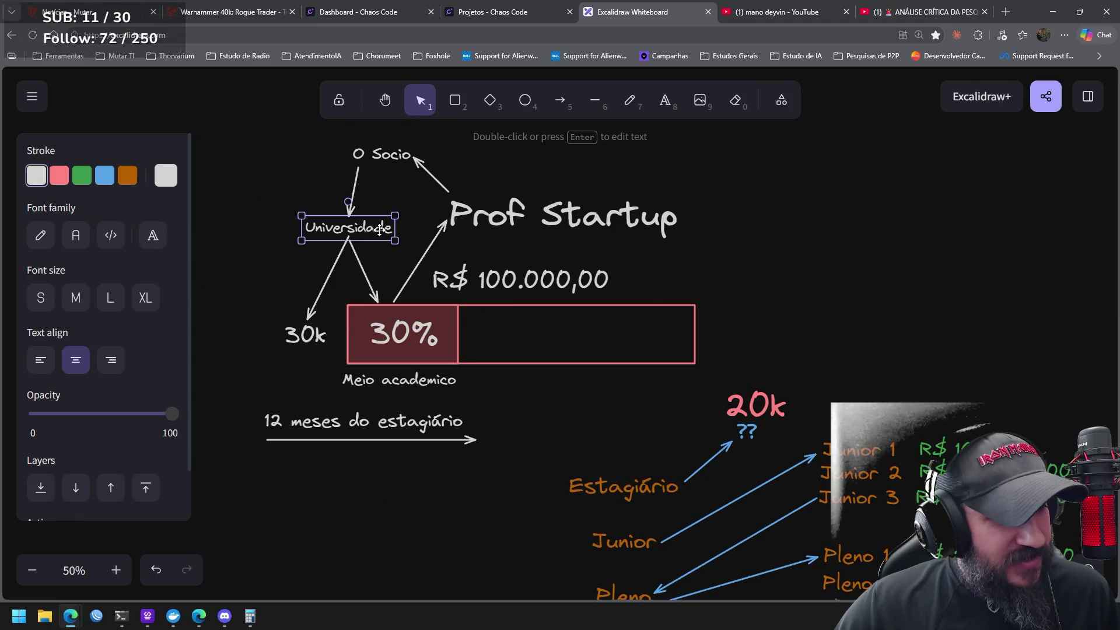
pyautogui.click(528, 215)
pyautogui.click(375, 232)
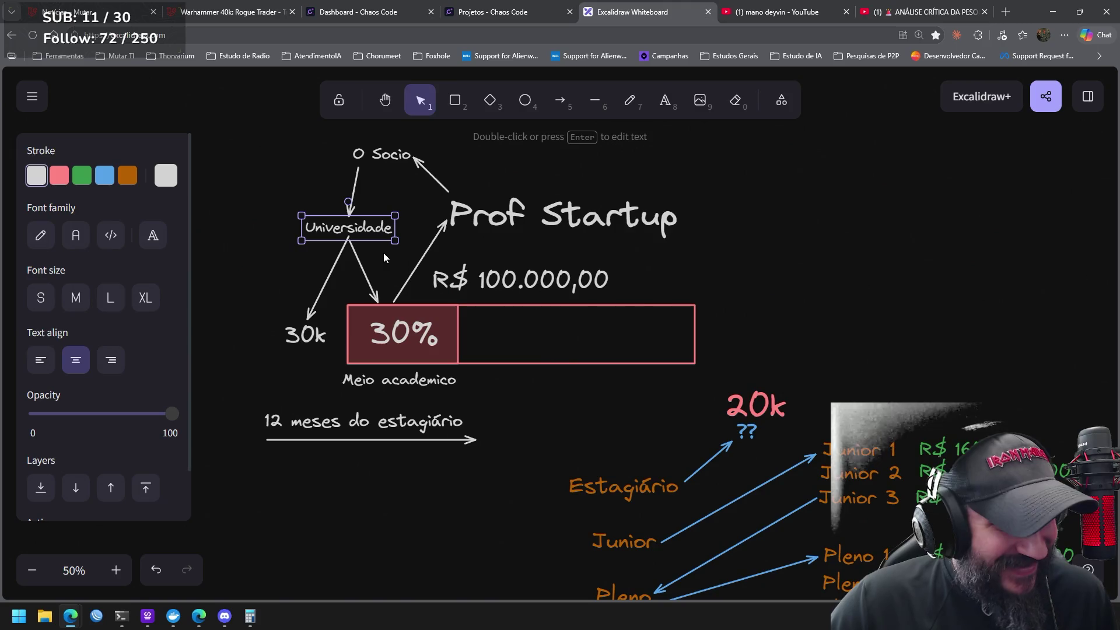
pyautogui.click(600, 219)
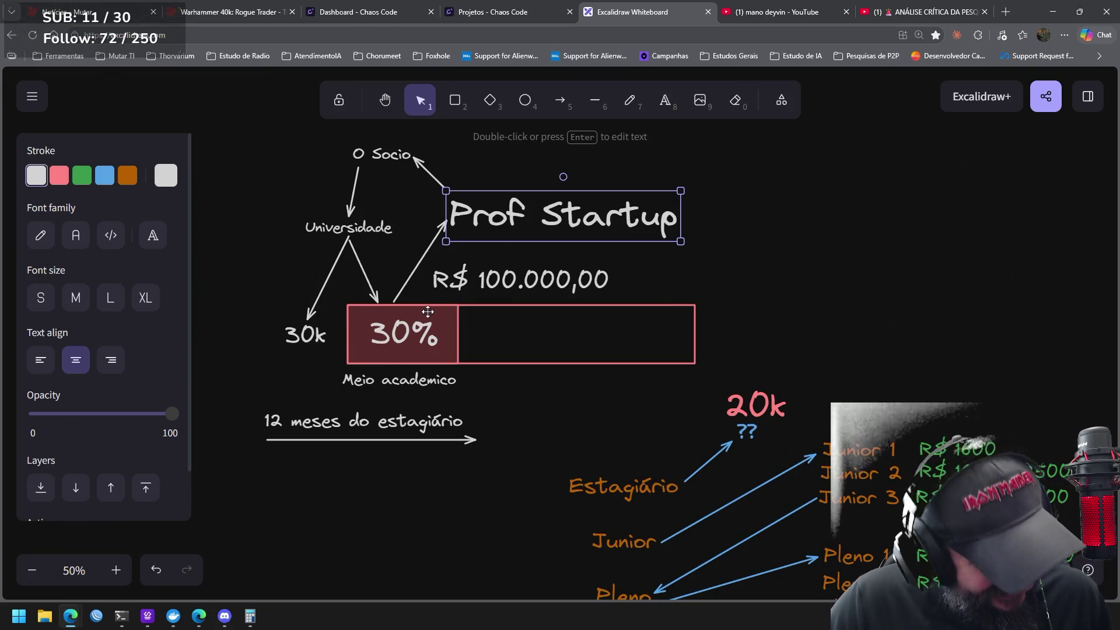
pyautogui.moveTo(398, 203); pyautogui.dragTo(286, 255)
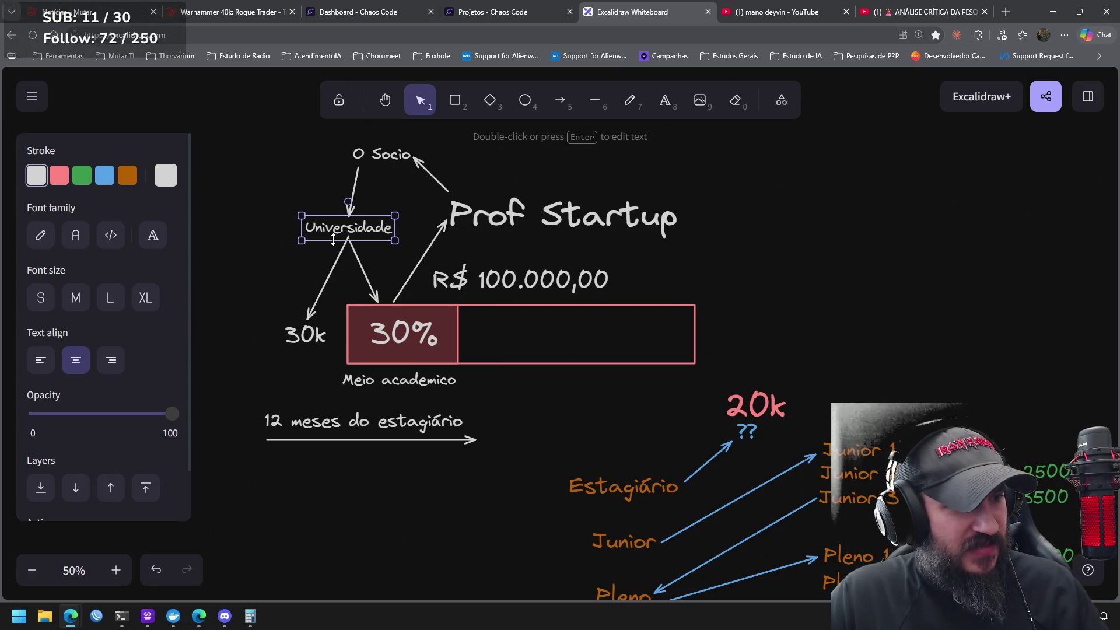
pyautogui.moveTo(375, 229); pyautogui.dragTo(367, 228)
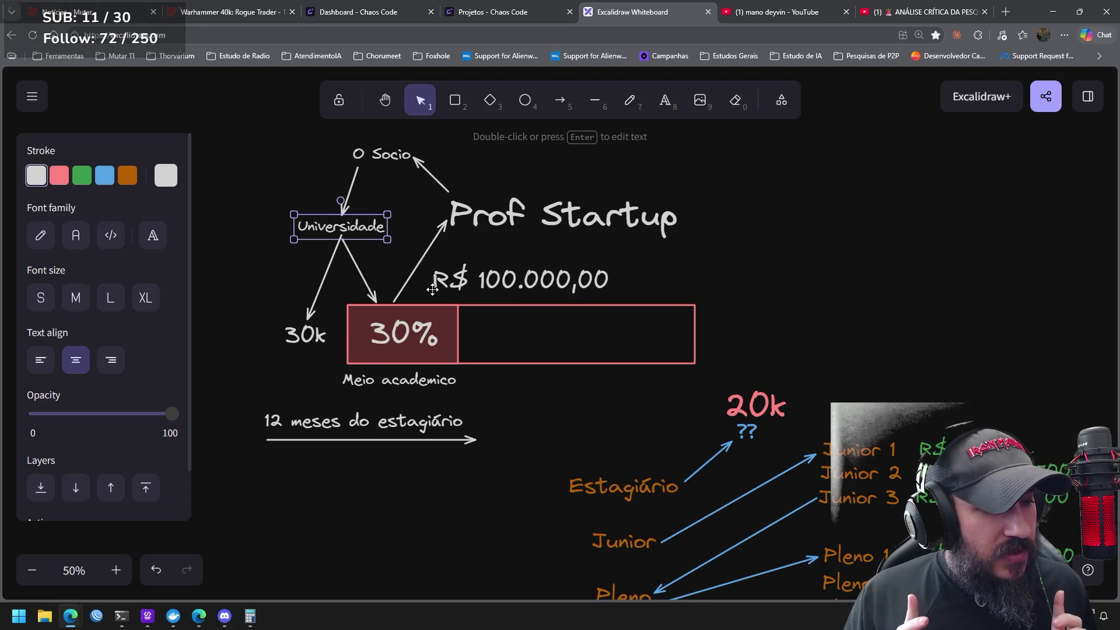
# Enlarge the 30k label beneath Universidade by dragging its corner handle outward
pyautogui.moveTo(229, 125)
pyautogui.mouseDown()
pyautogui.moveTo(784, 410)
pyautogui.moveTo(732, 414)
pyautogui.mouseUp()
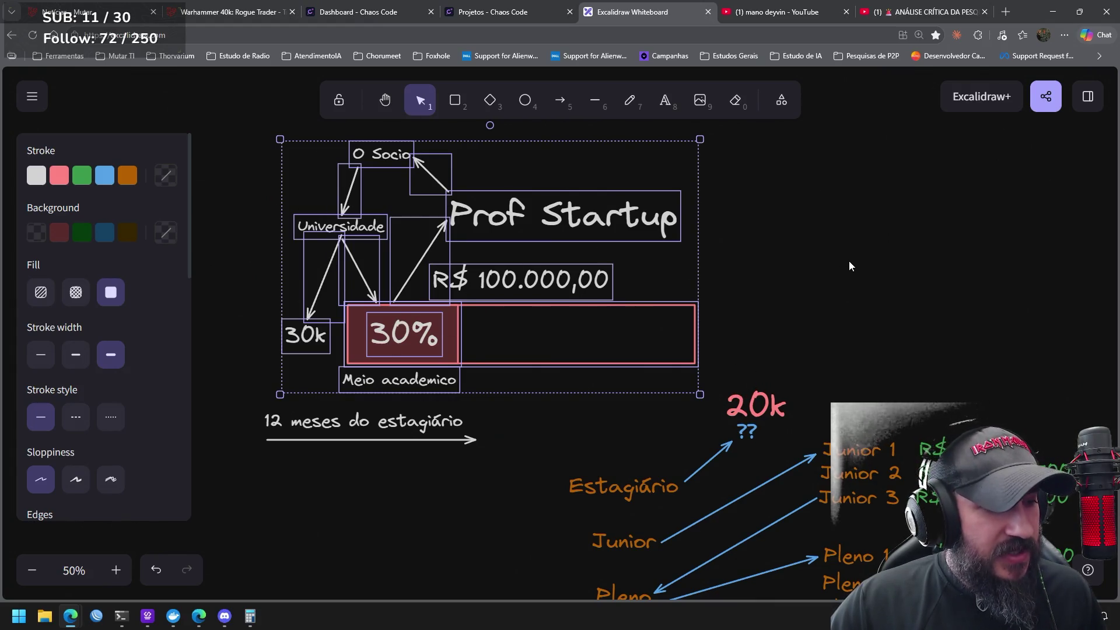
pyautogui.click(780, 301)
pyautogui.moveTo(226, 128)
pyautogui.mouseDown()
pyautogui.moveTo(750, 400)
pyautogui.moveTo(711, 401)
pyautogui.mouseUp()
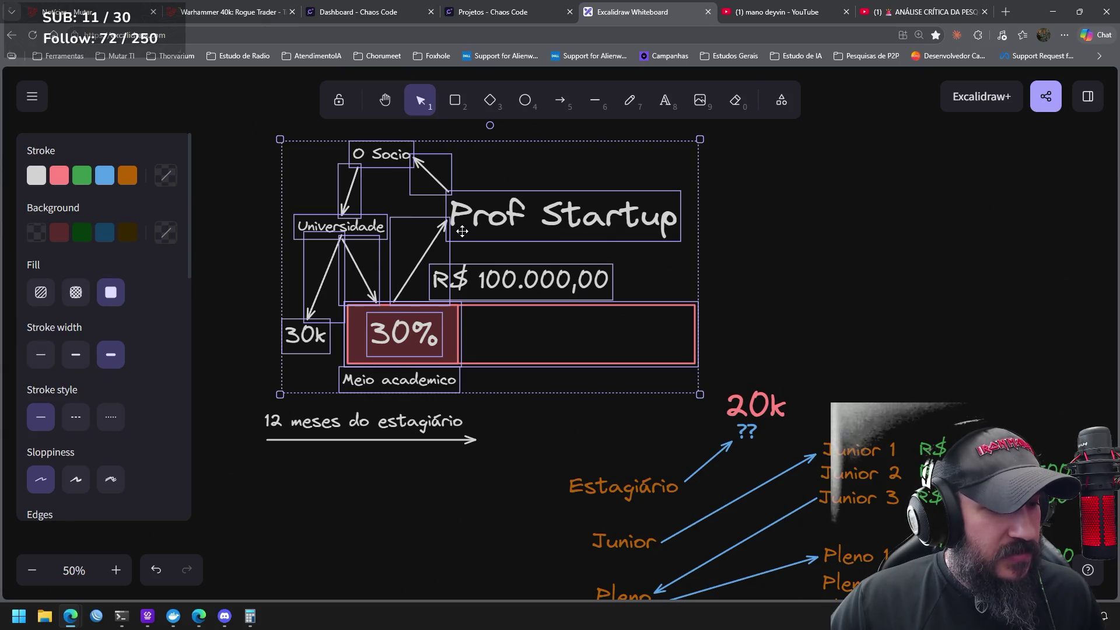
pyautogui.click(294, 368)
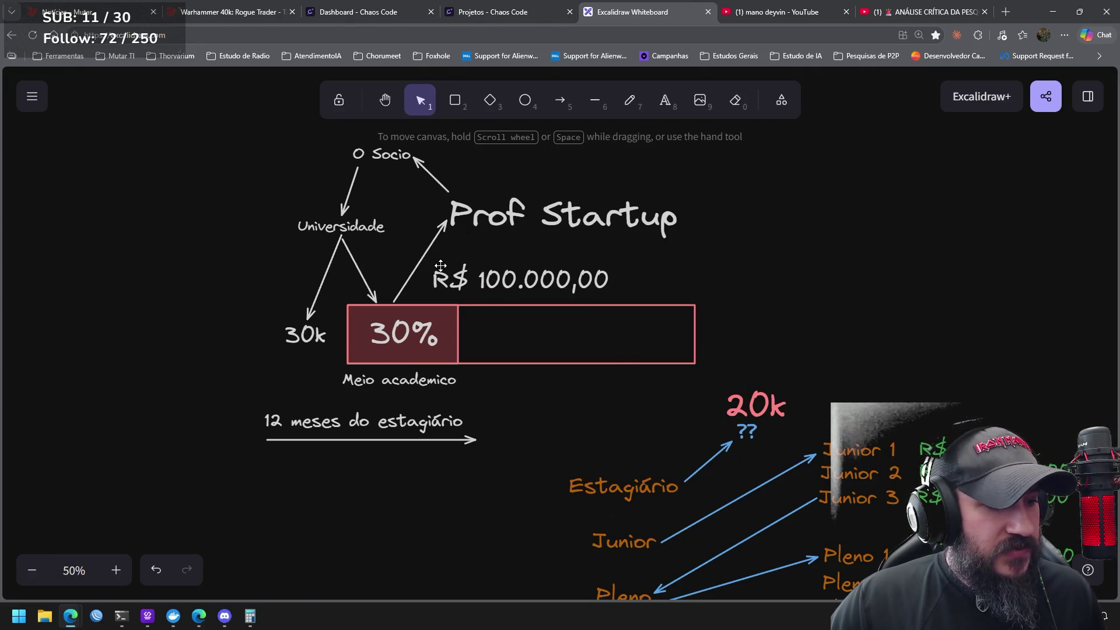
pyautogui.click(286, 324)
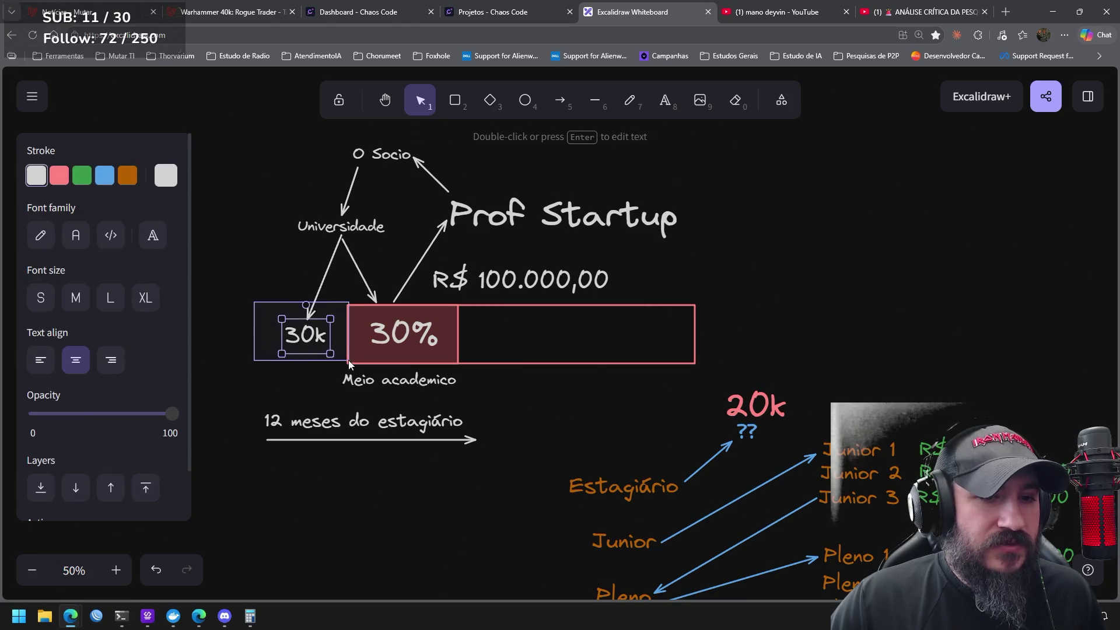
pyautogui.moveTo(280, 318)
pyautogui.mouseDown()
pyautogui.moveTo(263, 311)
pyautogui.moveTo(296, 336)
pyautogui.mouseUp()
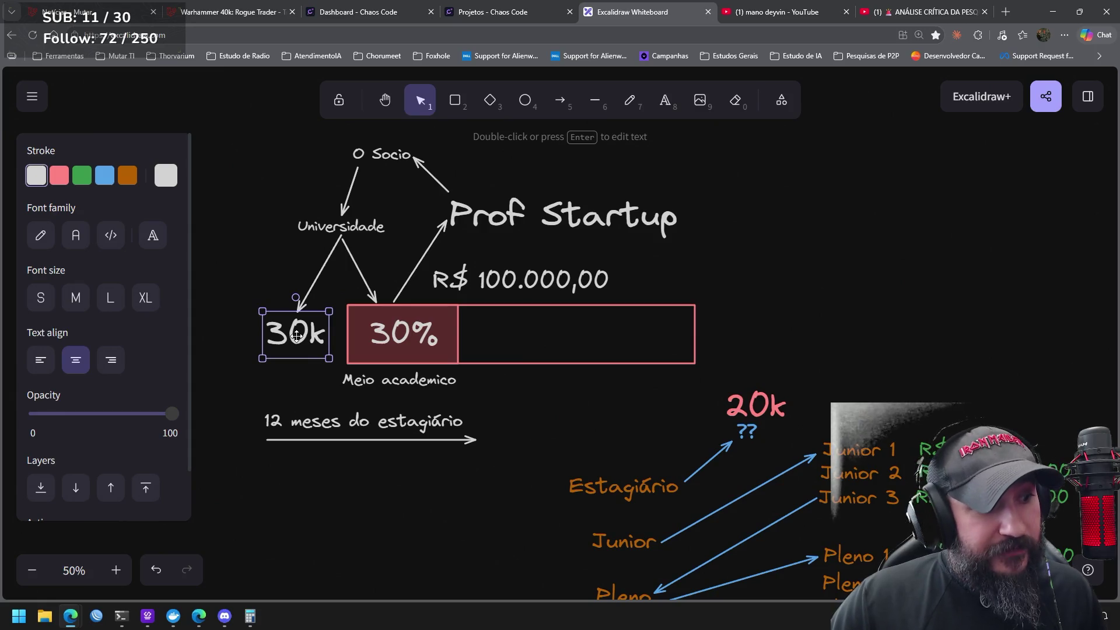